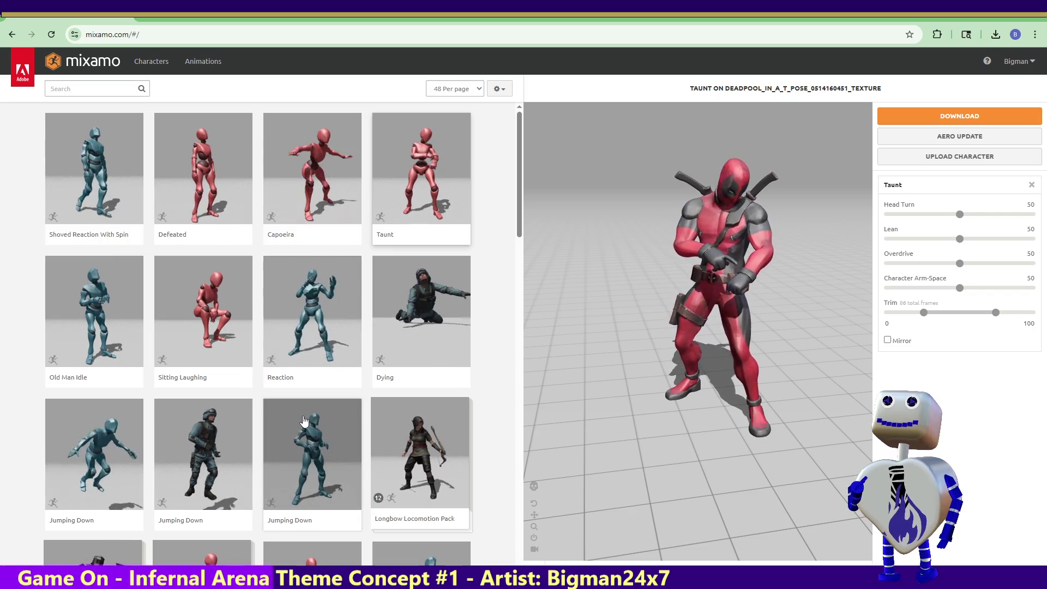
Preview Joyful Jump, then download Hip Hop Dancing on Deadpool as FBX with skin at 30 fps.
drag(522, 224, 505, 333)
click(434, 337)
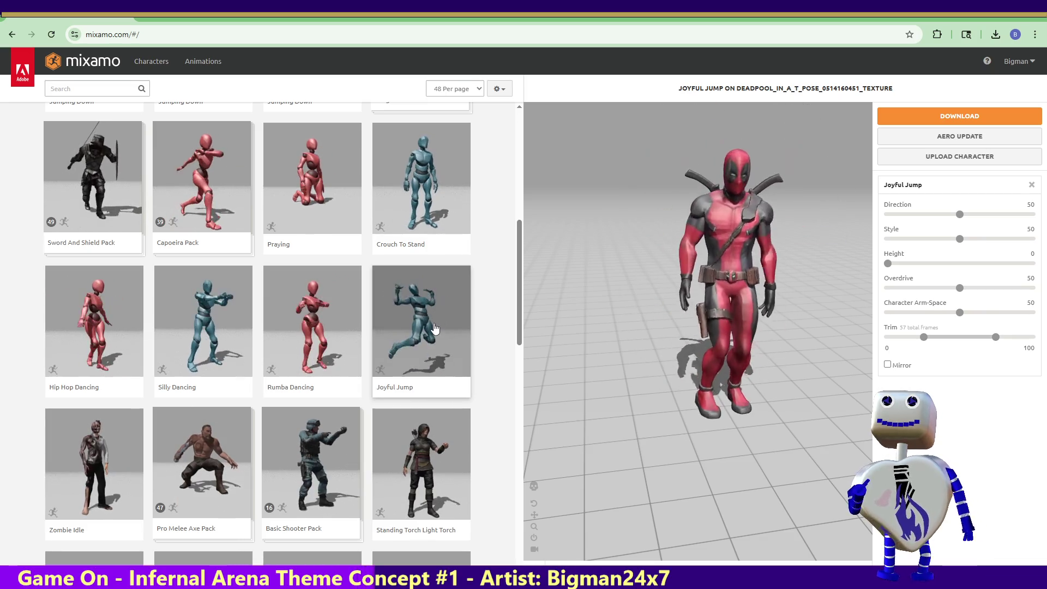
click(124, 336)
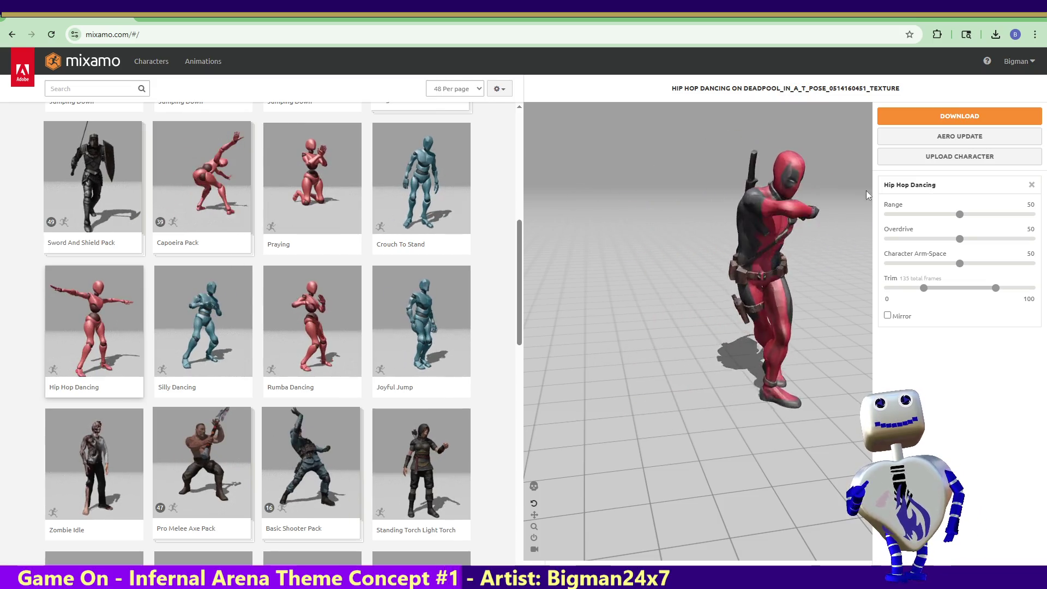
click(953, 114)
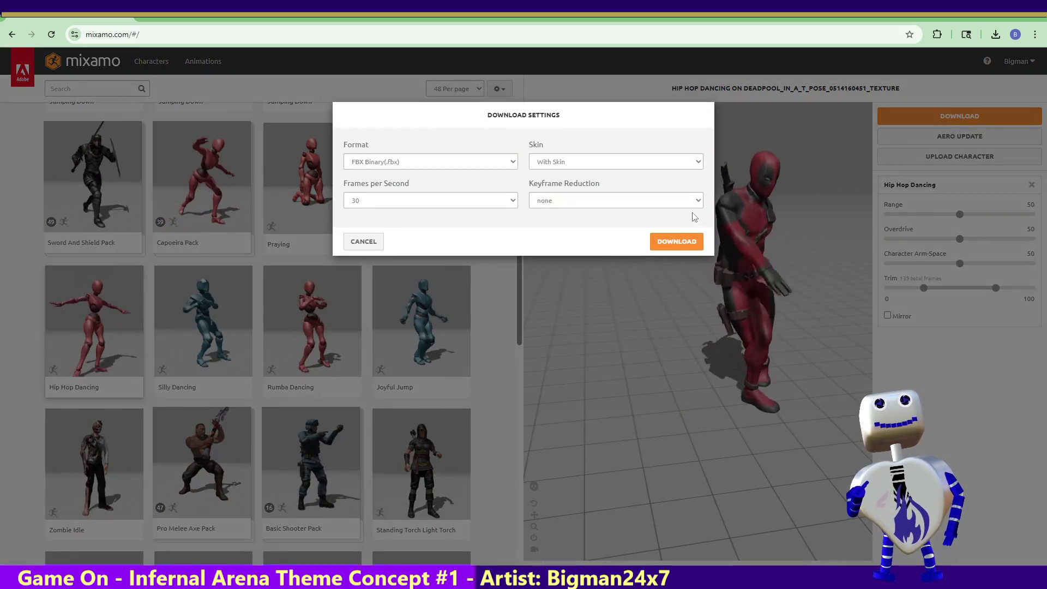
click(678, 241)
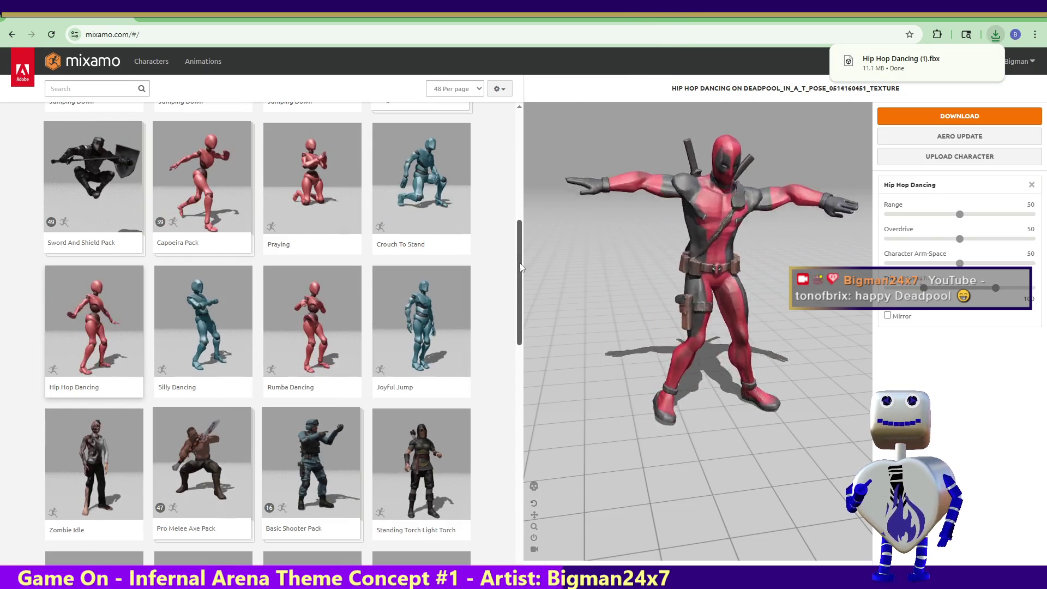
scroll(522, 271, down, 1)
Preview and download the Dancing Twerk animation for Deadpool as an FBX.
drag(521, 270, 523, 362)
click(465, 361)
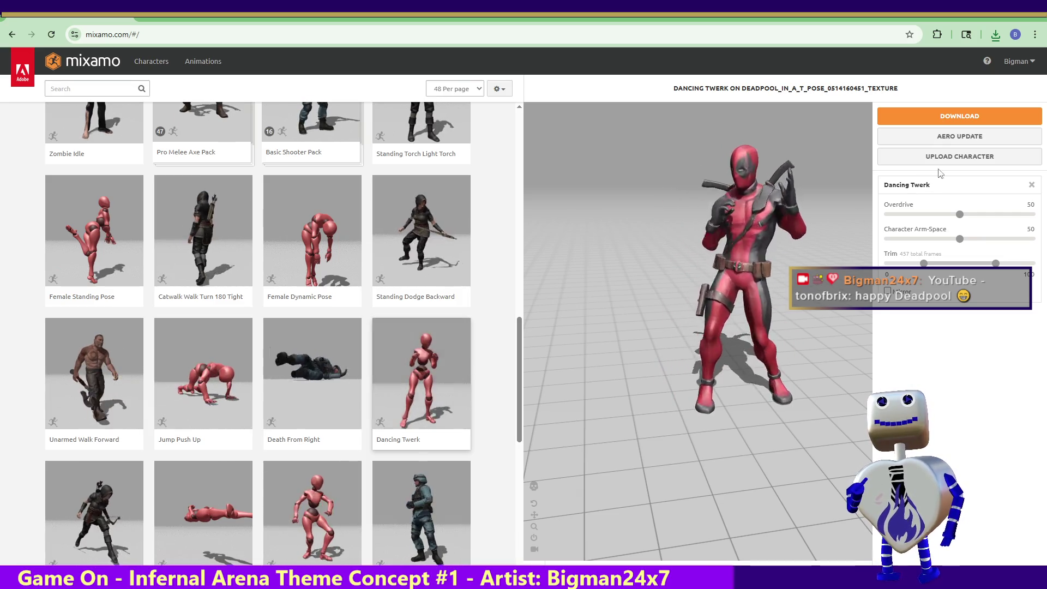
click(967, 117)
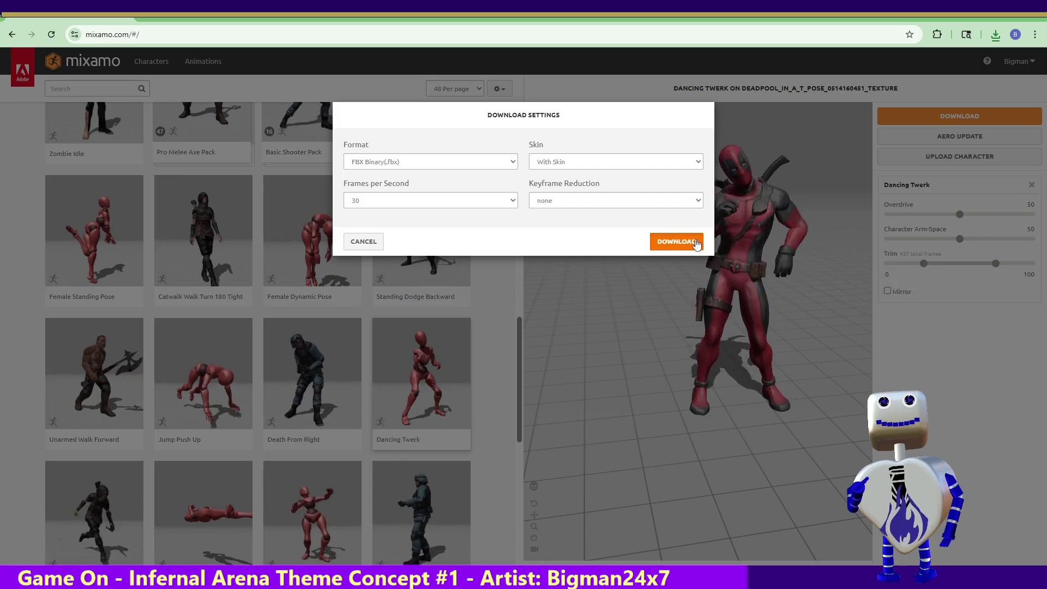
click(678, 238)
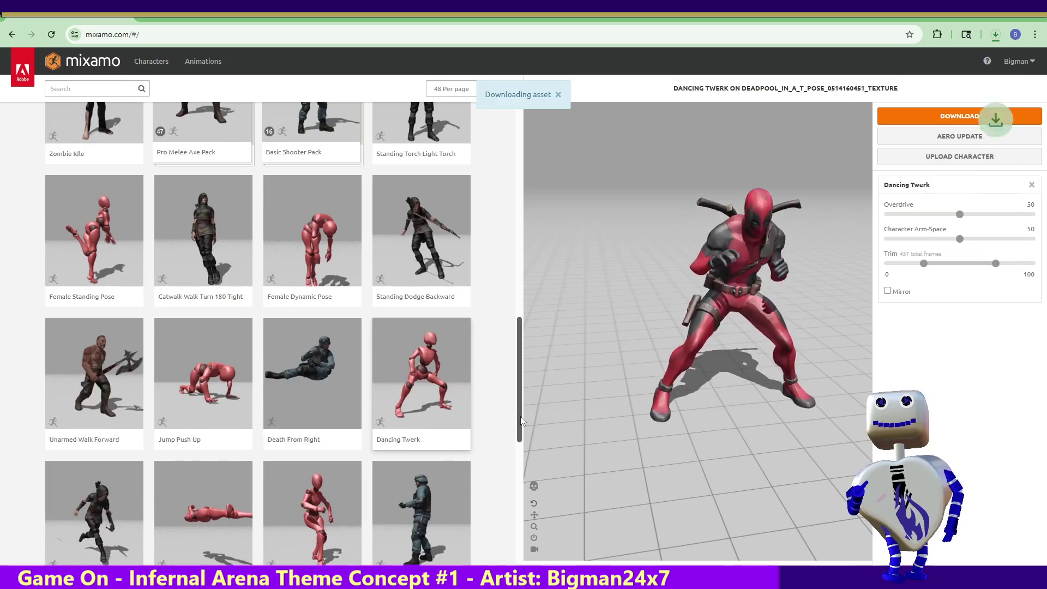
Preview and download Pain Gesture as Pain Gesture.fbx, then go to library page 2.
mouse_move(515, 398)
mouse_down()
mouse_move(518, 476)
mouse_move(502, 534)
mouse_up()
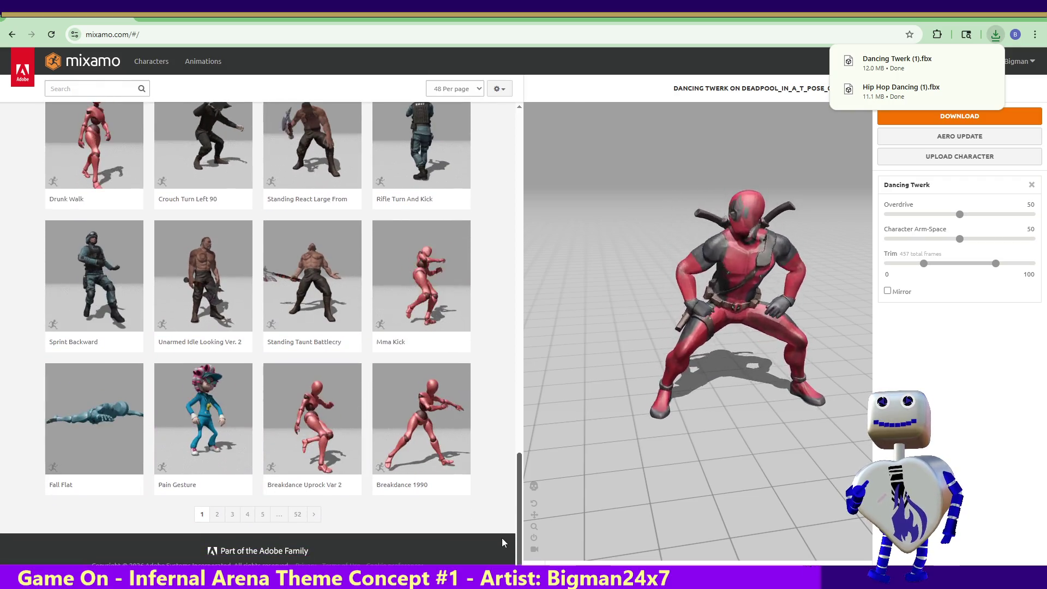
click(219, 436)
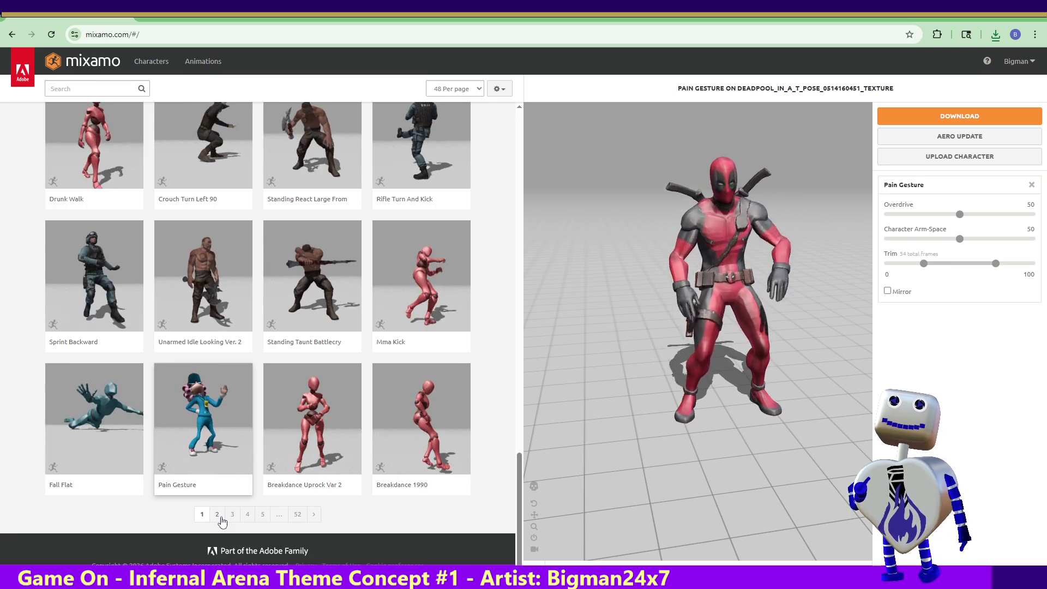
click(990, 121)
click(696, 240)
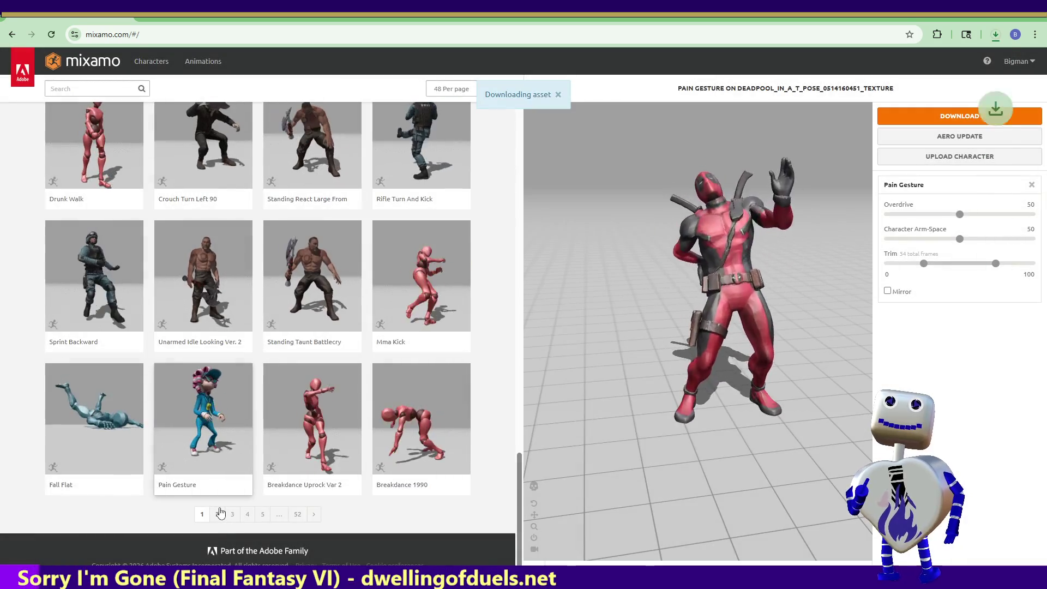
click(218, 513)
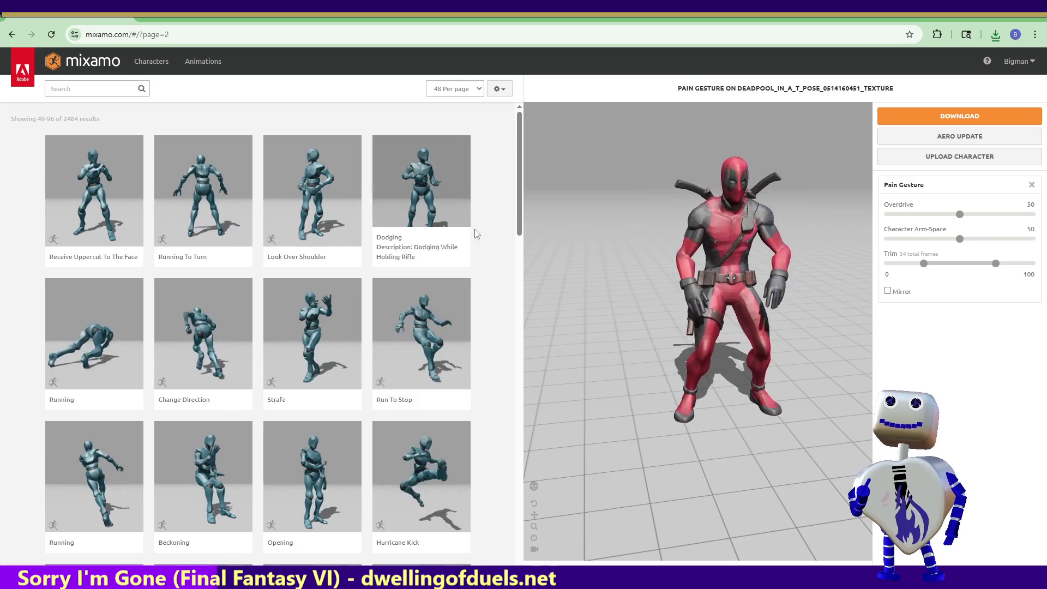
Scroll through library pages 2 and 3, then advance to page 4 (145–192 of 2484).
drag(521, 187, 515, 556)
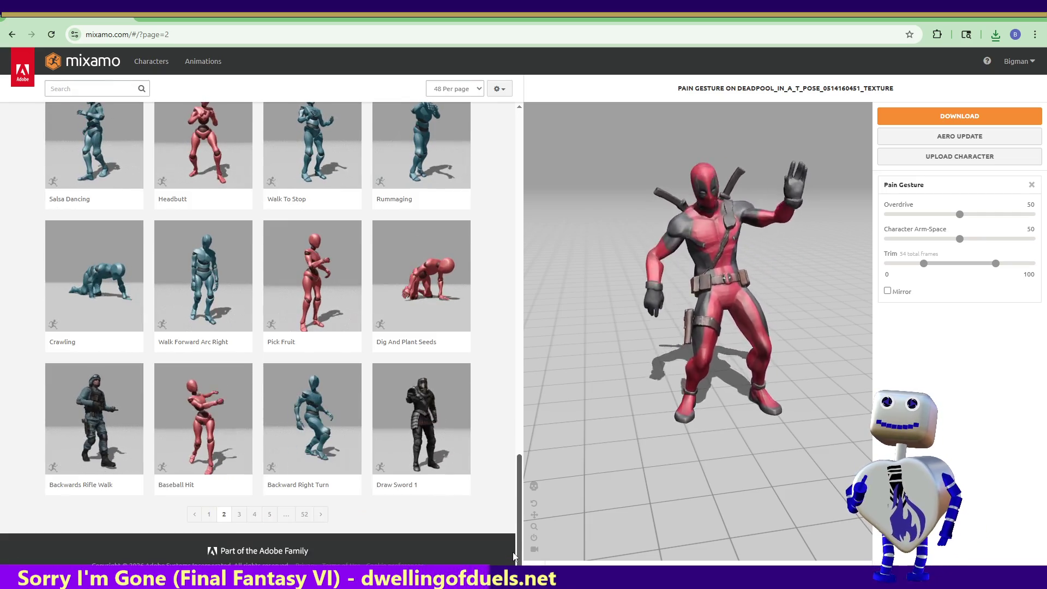
mouse_move(514, 551)
mouse_down()
mouse_move(523, 371)
mouse_move(529, 520)
mouse_up()
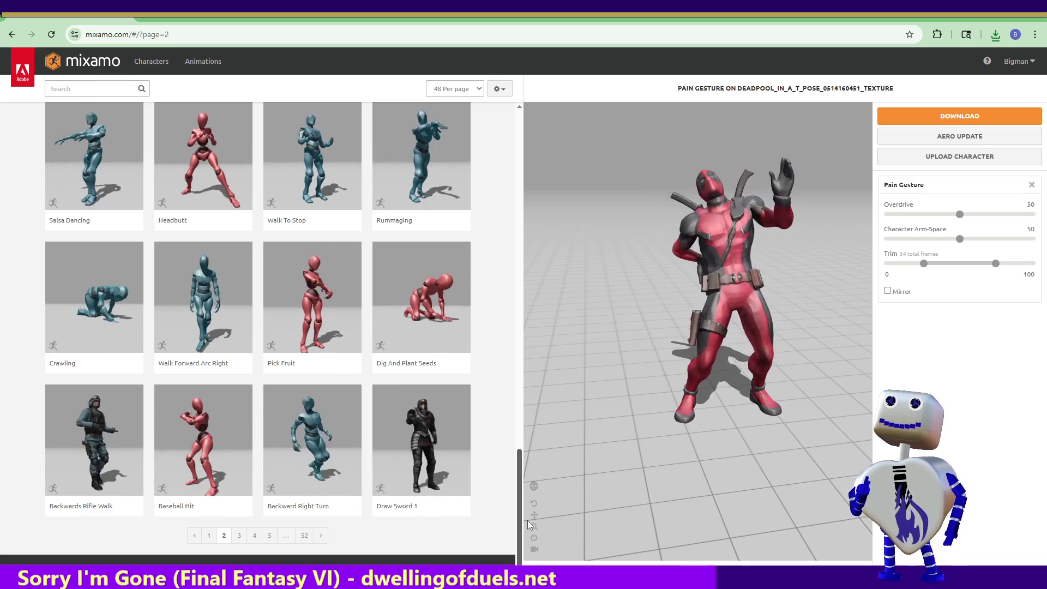
mouse_move(528, 520)
mouse_down()
mouse_move(528, 501)
mouse_move(525, 524)
mouse_up()
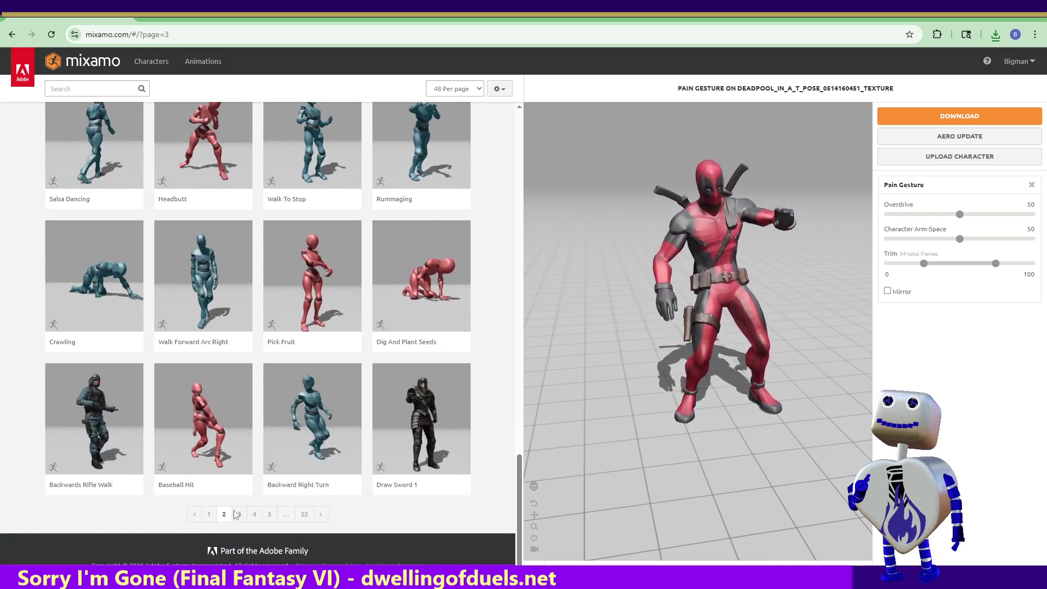
click(239, 509)
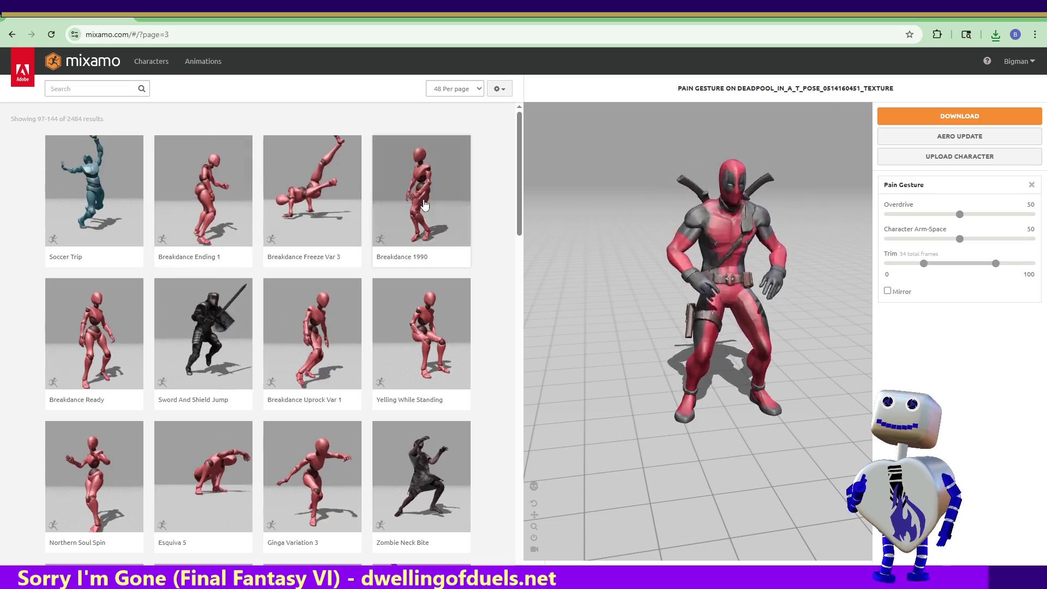
drag(522, 205, 565, 548)
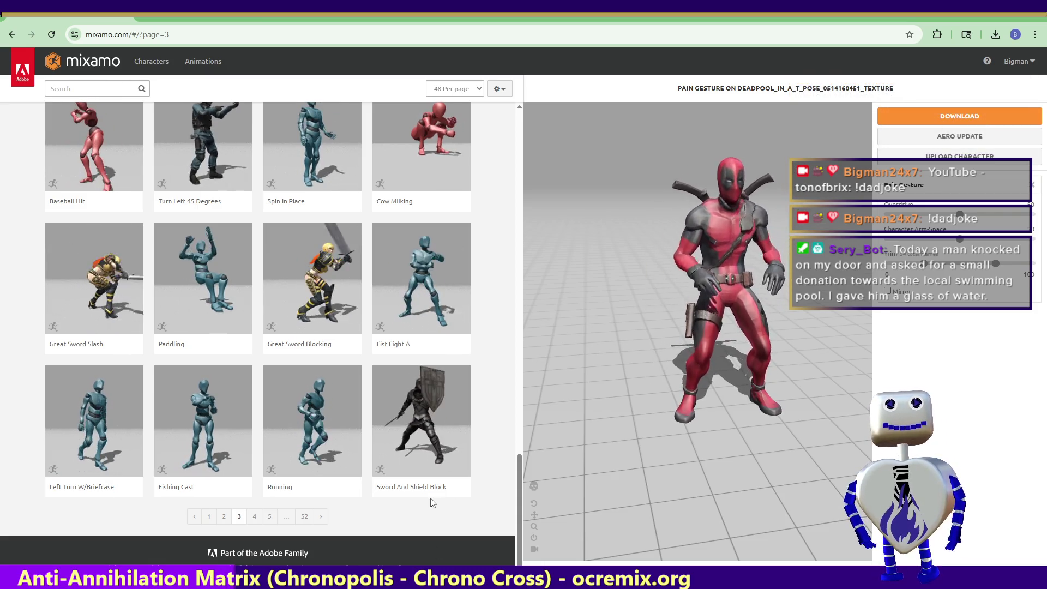
click(254, 517)
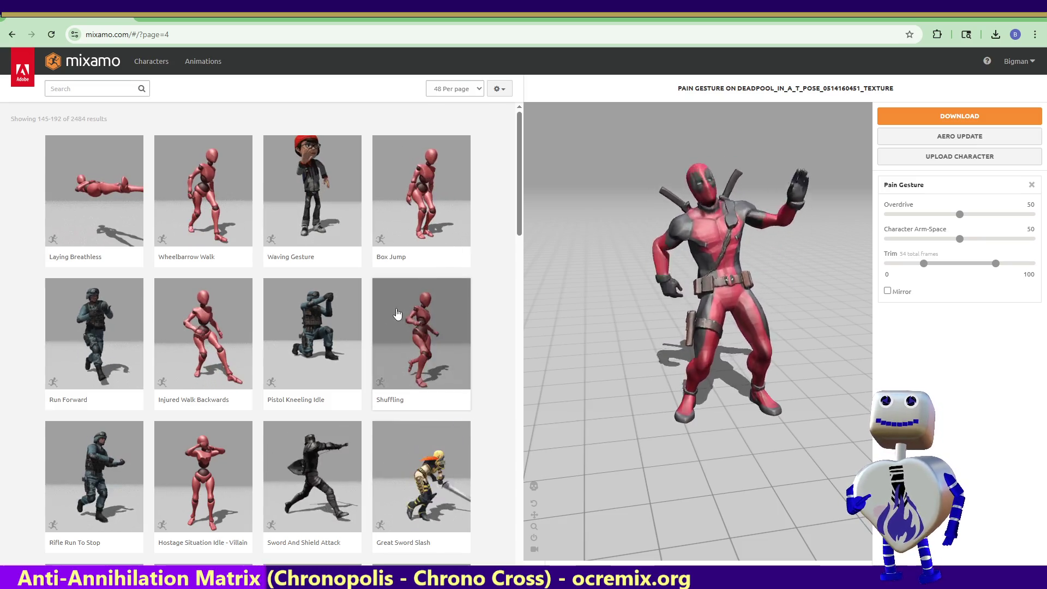
Preview Sitting and Thoughtful Head Shake on Deadpool, then begin an 'idles' library search.
drag(519, 194, 526, 292)
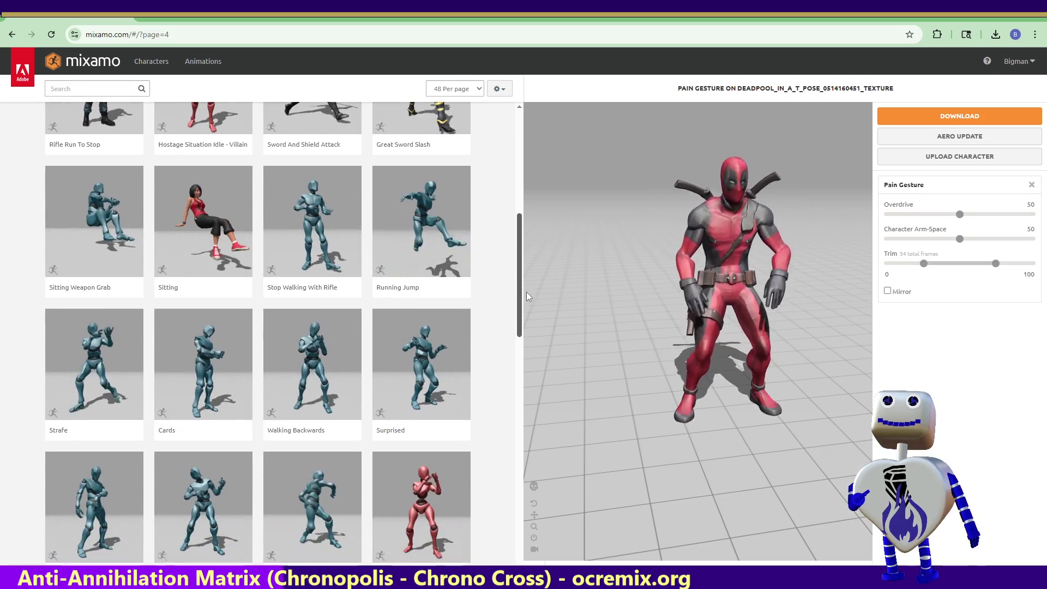
click(217, 246)
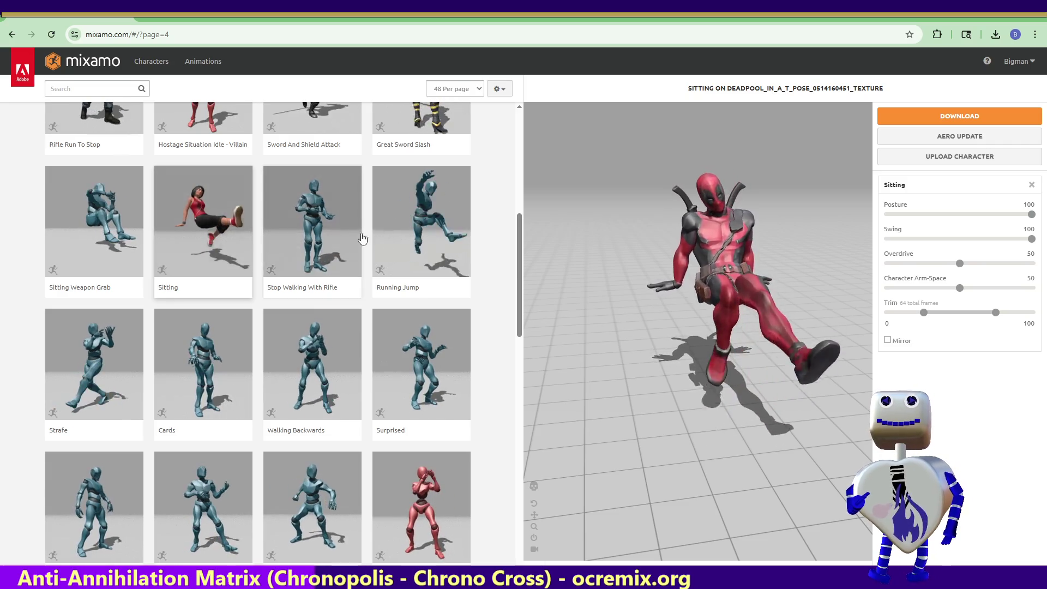
mouse_move(525, 263)
mouse_down()
mouse_move(533, 296)
mouse_move(528, 284)
mouse_move(575, 241)
mouse_move(436, 265)
mouse_up()
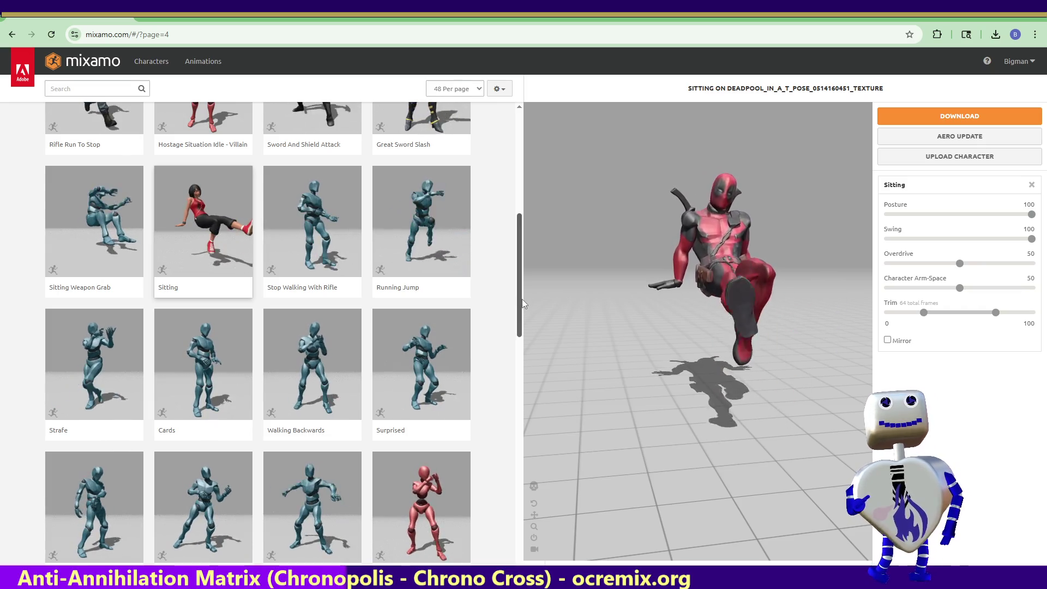
drag(522, 298, 528, 537)
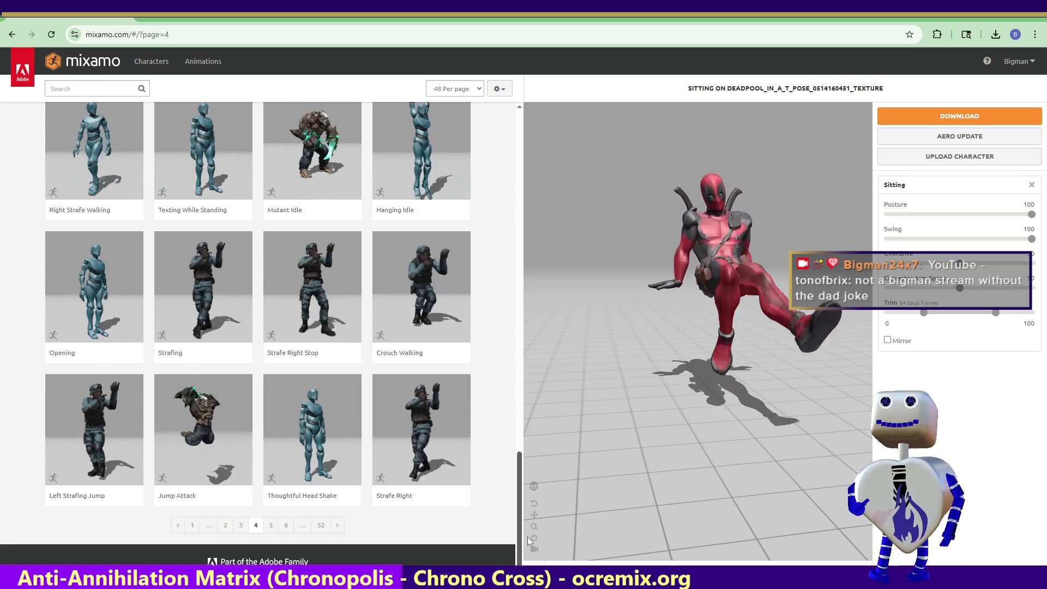
click(312, 459)
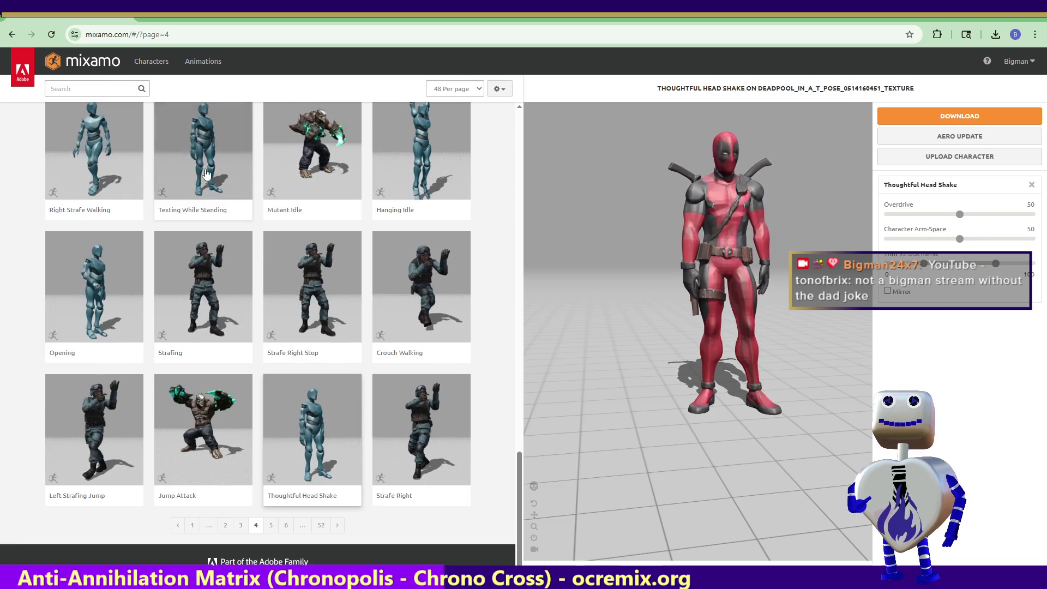
click(93, 88)
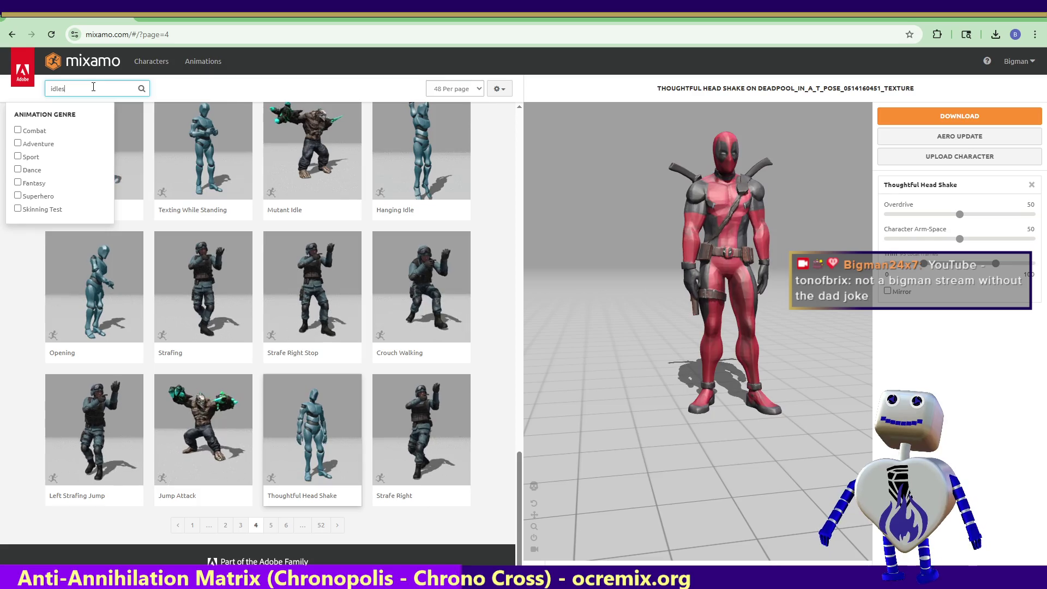
Search the library for 'idle' and page through the results to page 3.
key(Return)
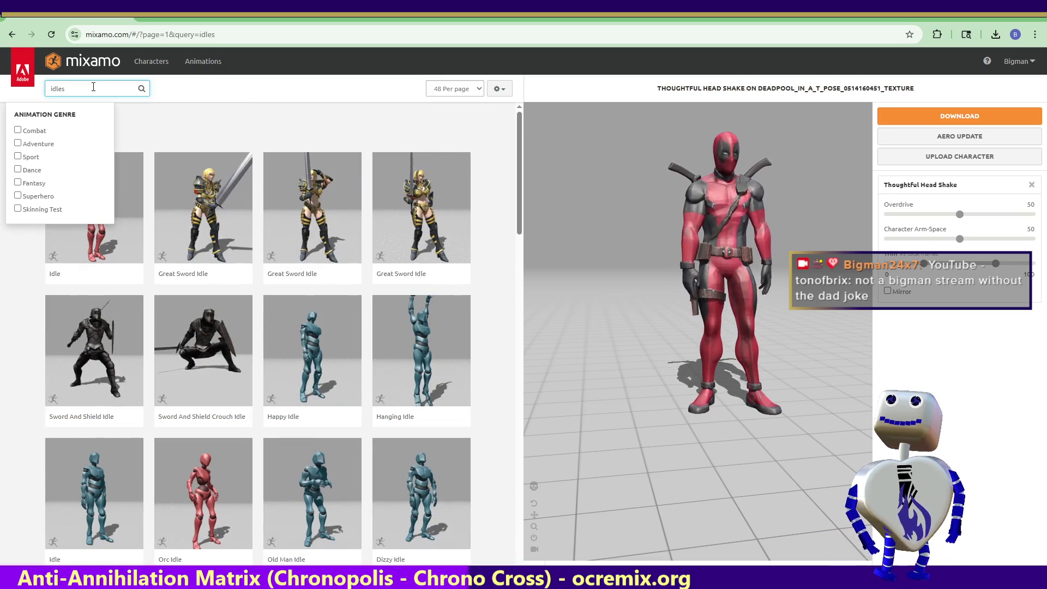
key(Return)
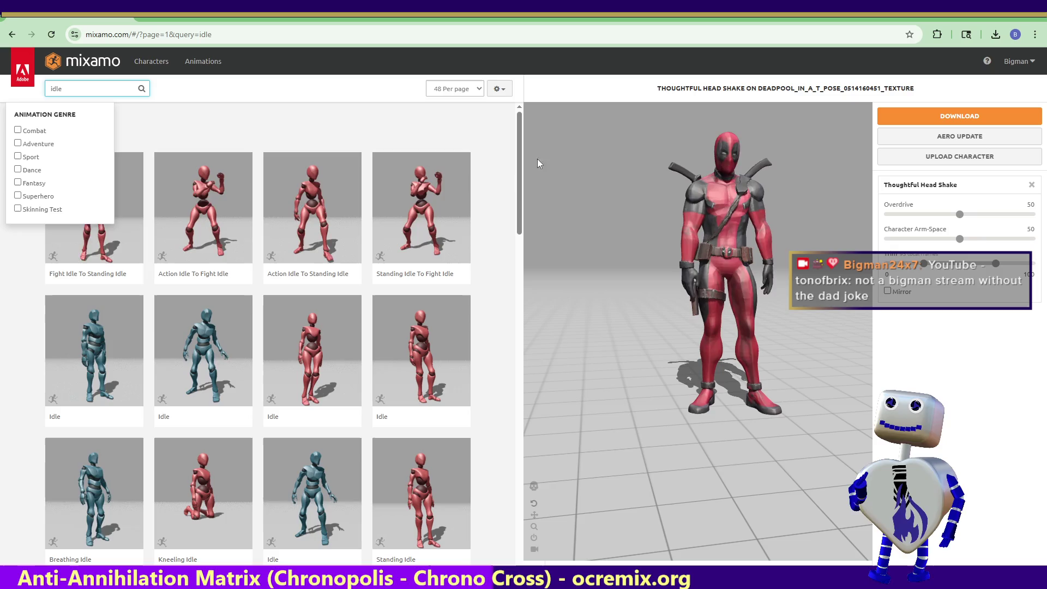
mouse_move(519, 156)
mouse_down()
mouse_move(563, 416)
mouse_move(601, 496)
mouse_move(471, 526)
mouse_up()
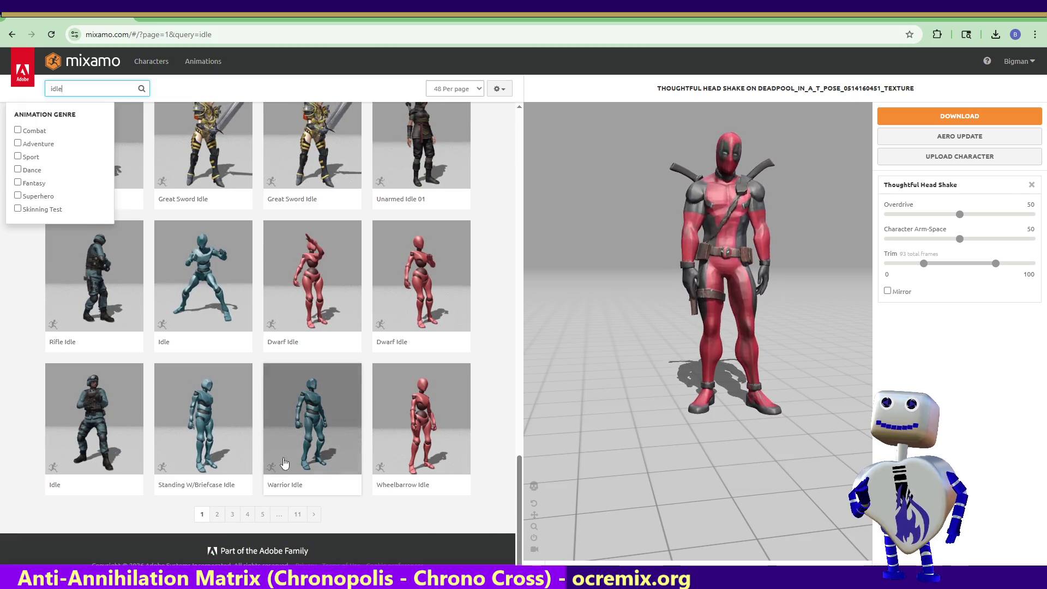
click(217, 515)
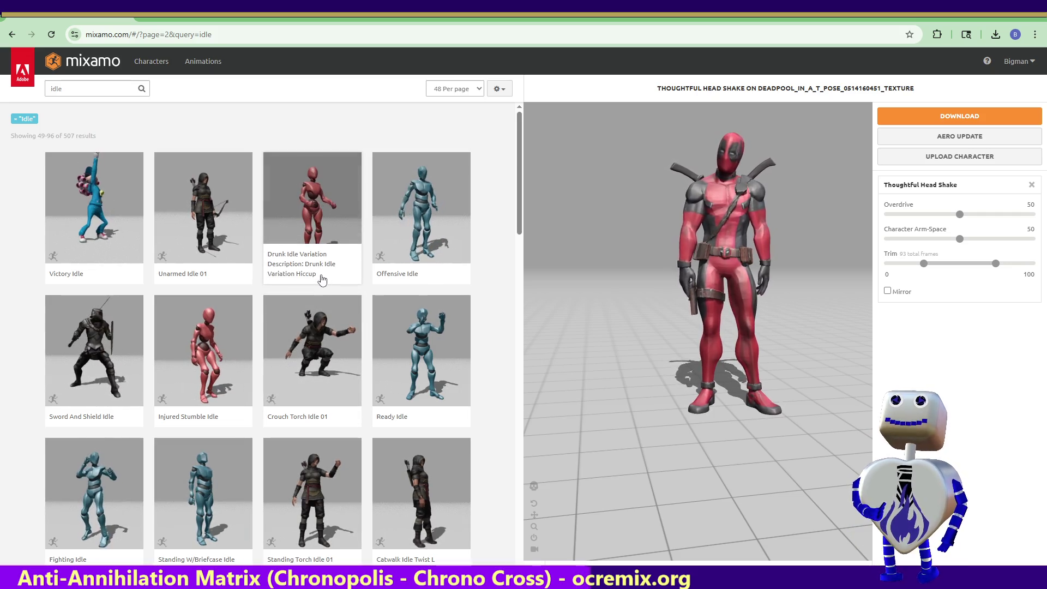
drag(521, 158, 528, 514)
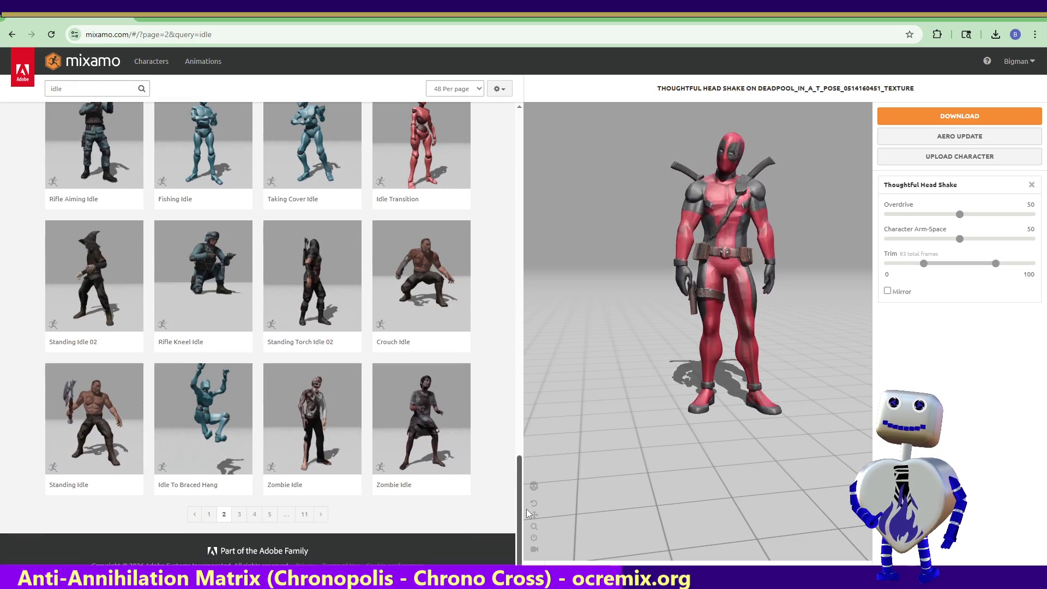
click(238, 516)
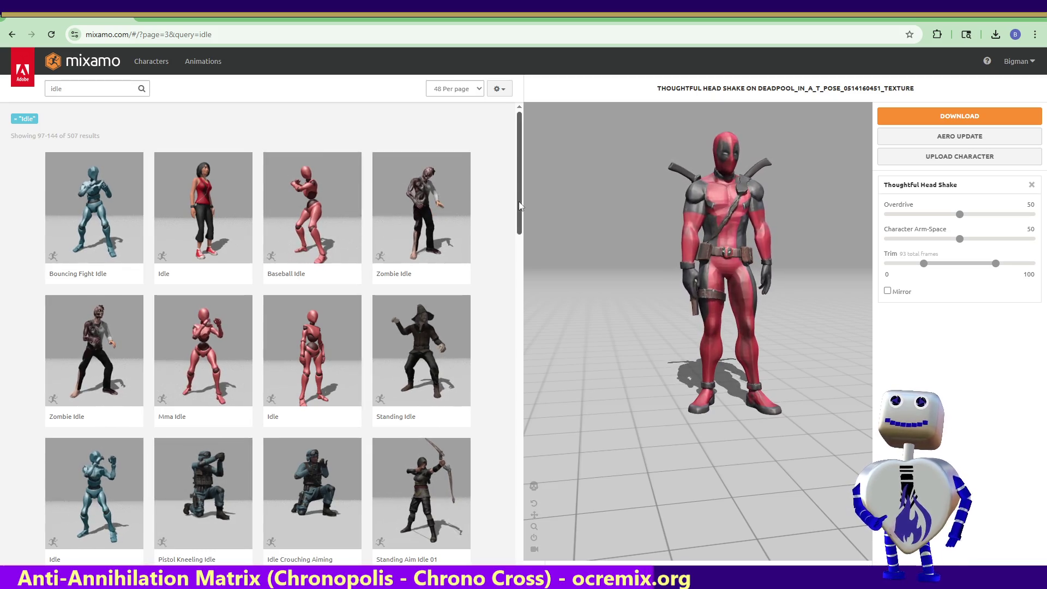
Preview Fight Idle on Deadpool, then advance the idle results to page 5.
mouse_move(519, 203)
mouse_down()
mouse_move(529, 426)
mouse_move(507, 490)
mouse_move(504, 549)
mouse_up()
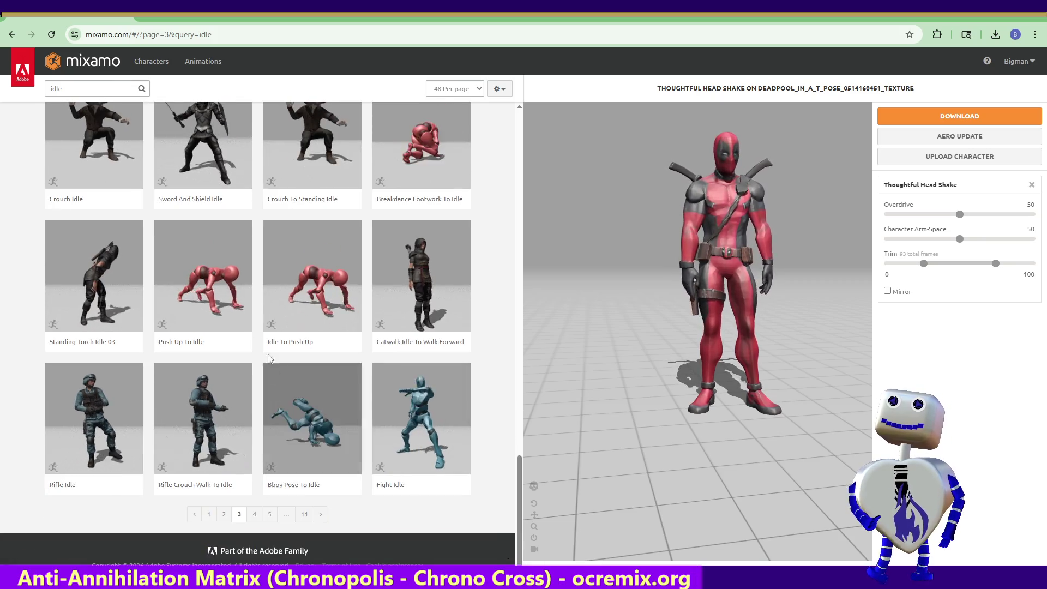
click(391, 416)
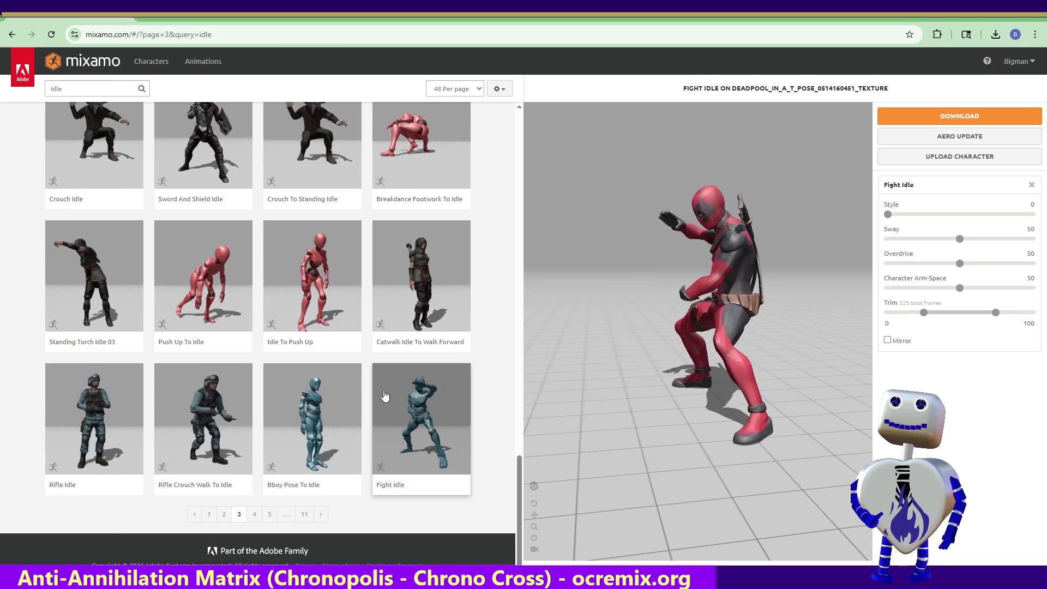
click(254, 514)
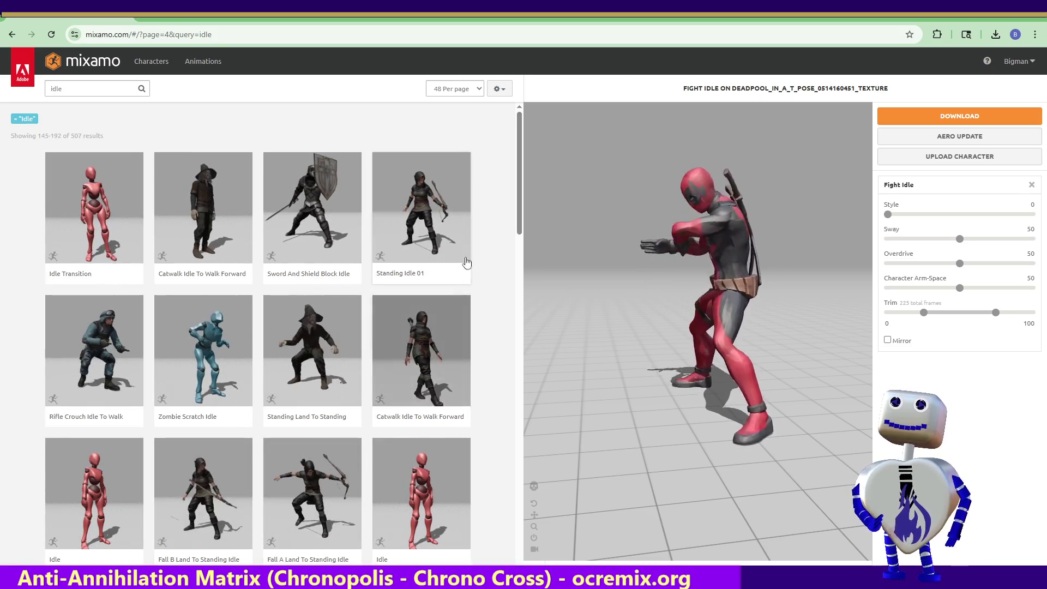
mouse_move(519, 205)
mouse_down()
mouse_move(520, 510)
mouse_move(480, 540)
mouse_move(440, 532)
mouse_up()
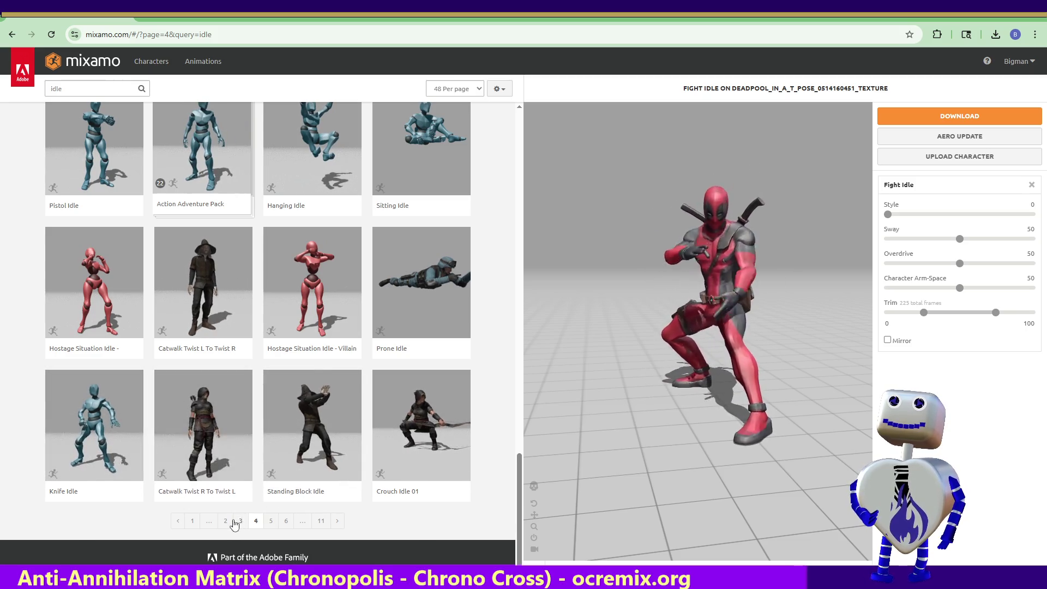
click(272, 528)
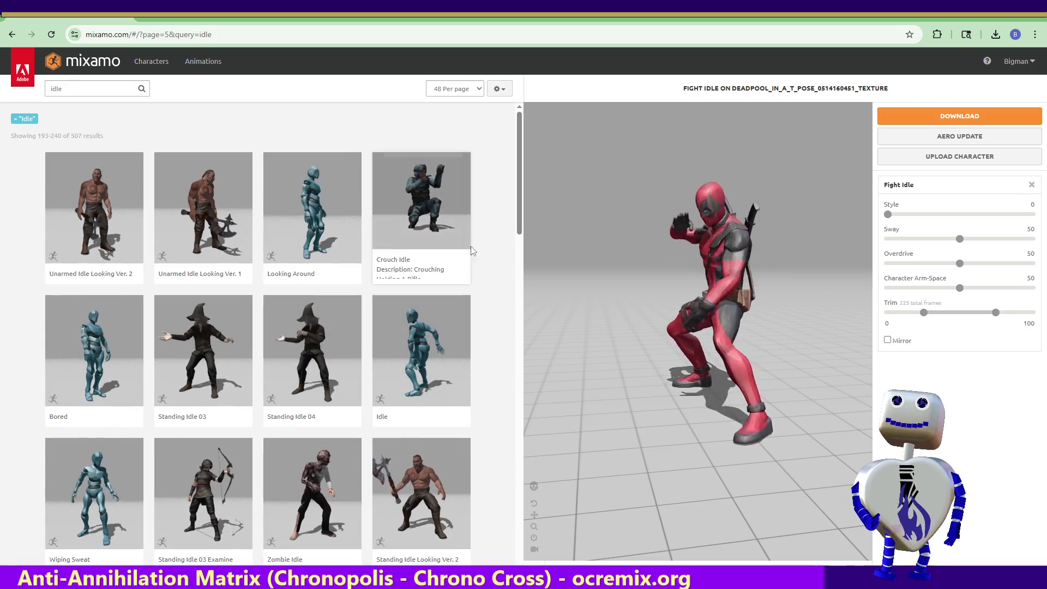
On idle results page 6, try Baseball Milling Idle, then preview Pointing on Deadpool.
drag(521, 214, 493, 555)
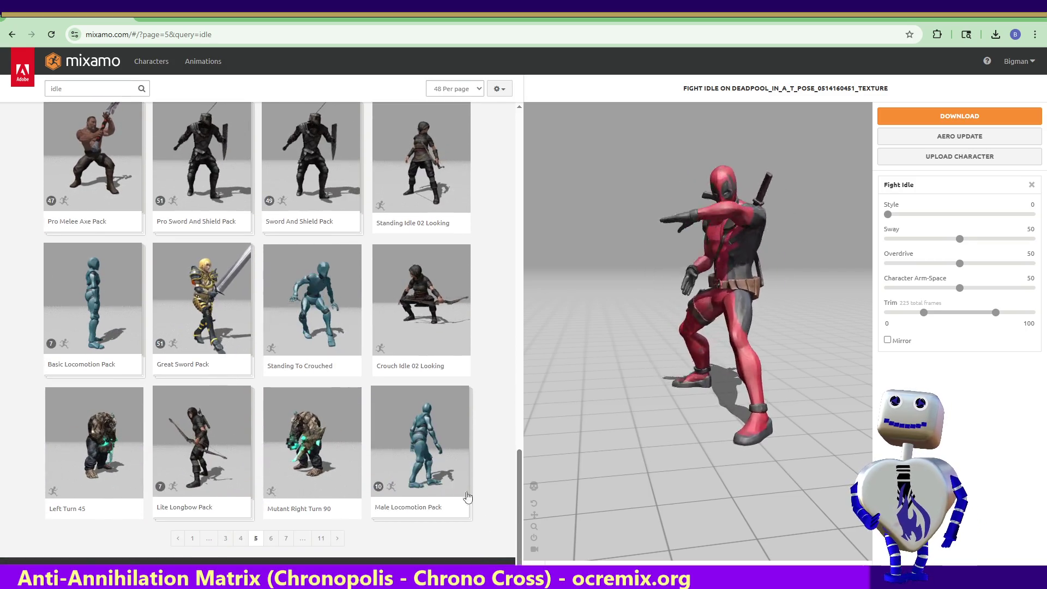
click(271, 538)
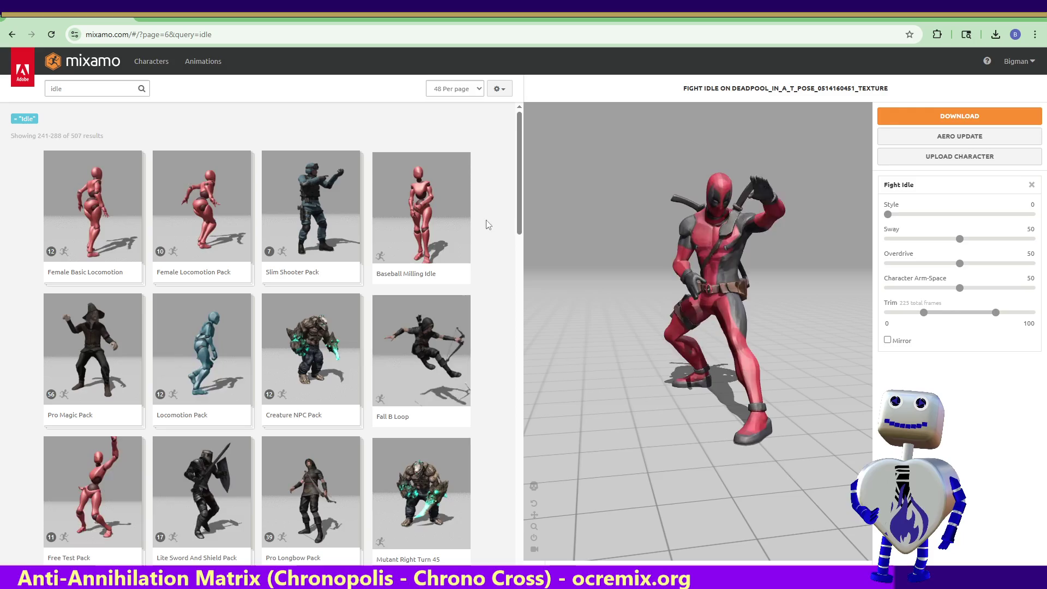
click(437, 219)
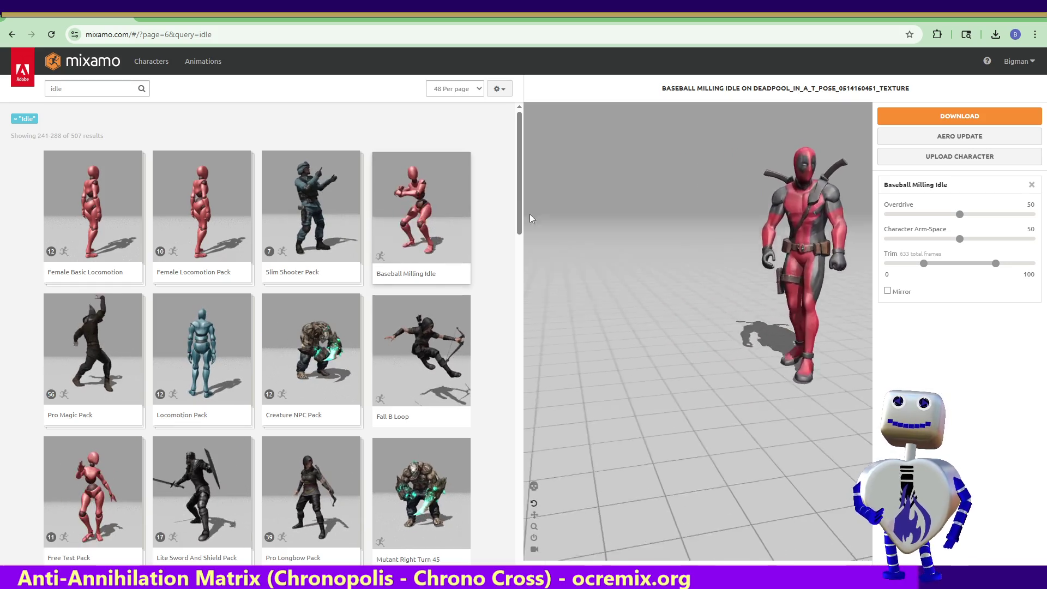
drag(519, 200, 517, 214)
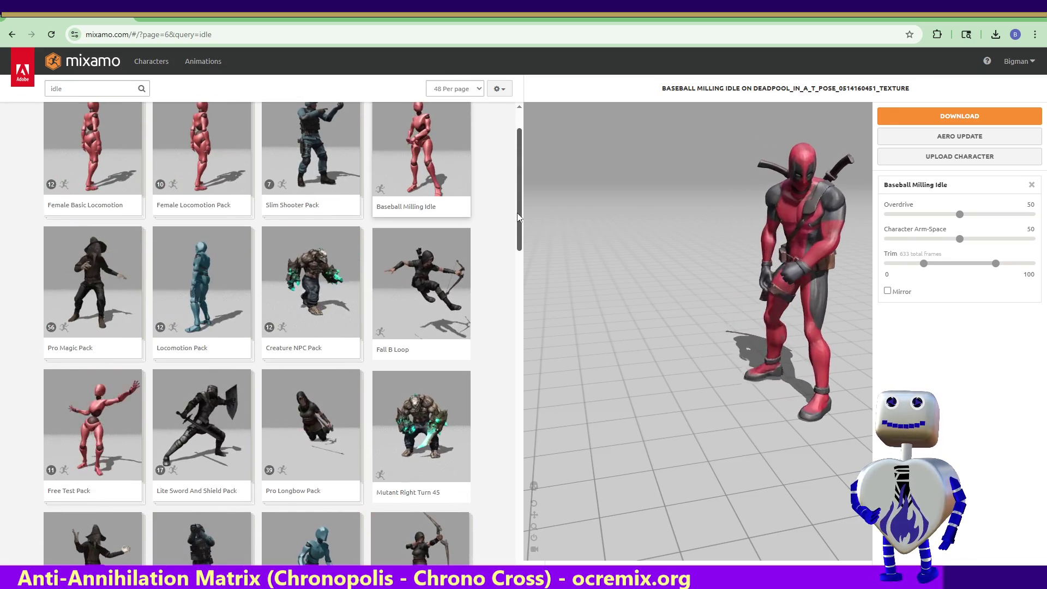
mouse_move(518, 217)
mouse_down()
mouse_move(521, 312)
mouse_move(521, 299)
mouse_up()
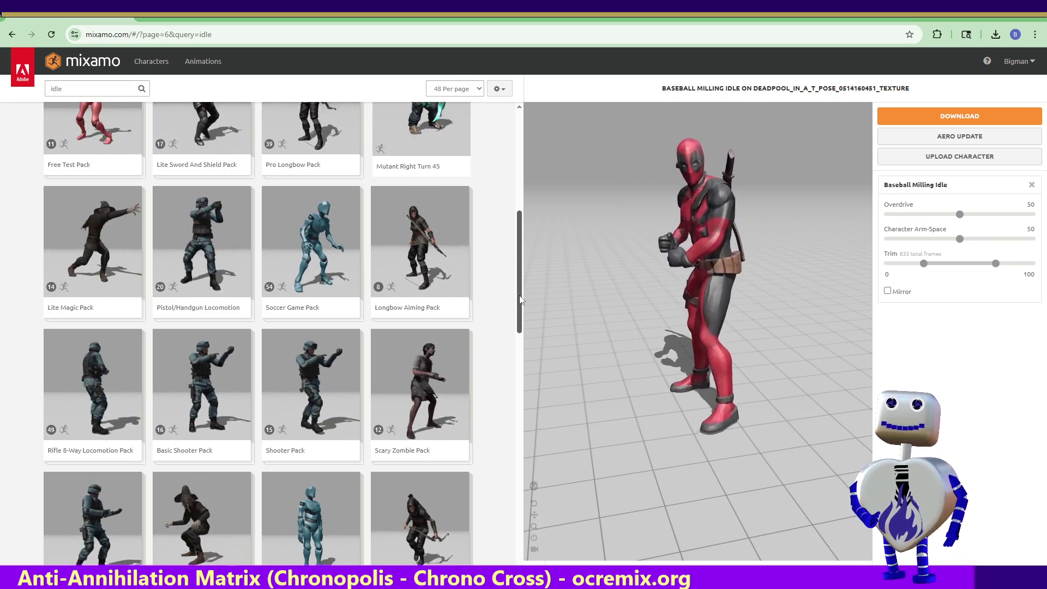
drag(521, 299, 519, 541)
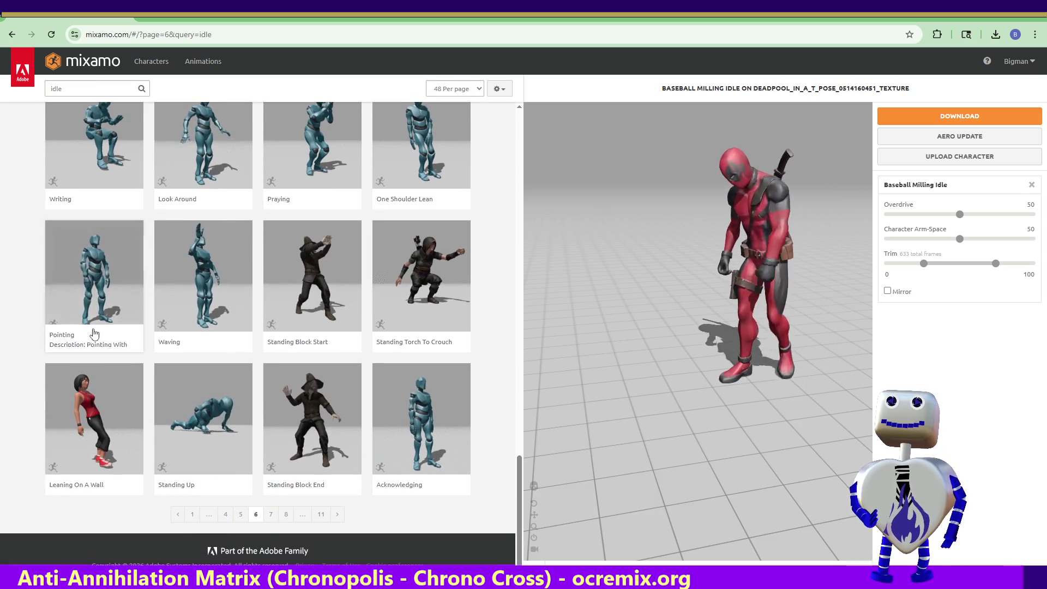
click(94, 287)
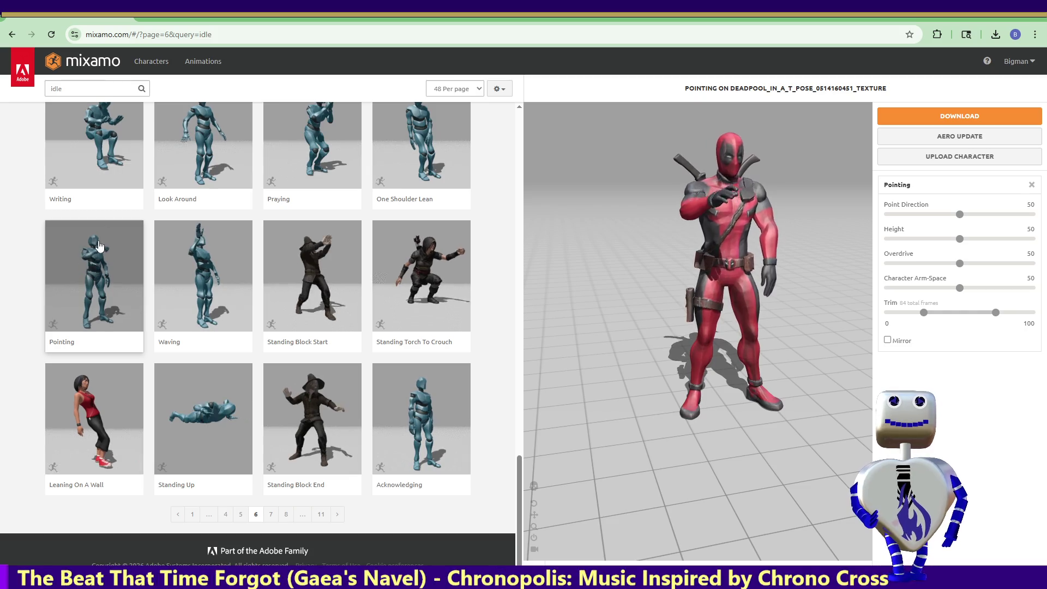
On idle page 7, preview Look Around on Deadpool, then advance to page 8.
click(273, 515)
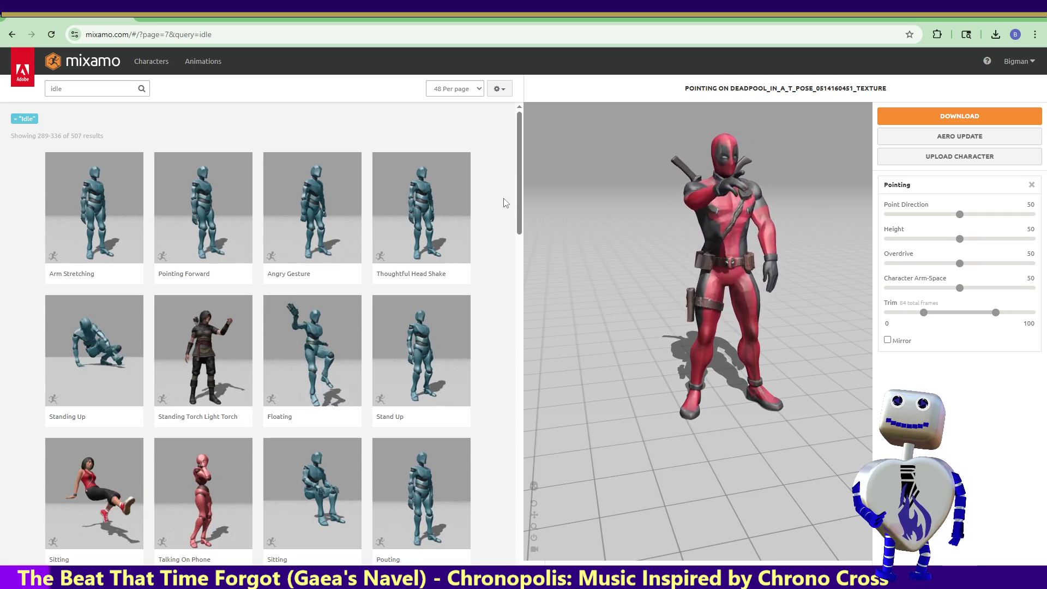
drag(519, 197, 532, 276)
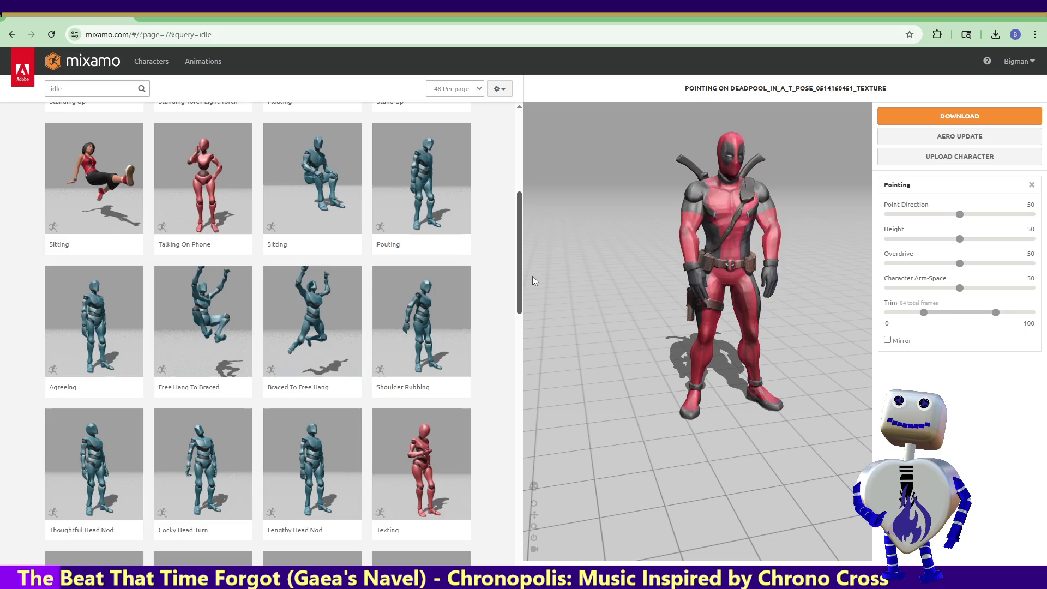
drag(532, 276, 516, 388)
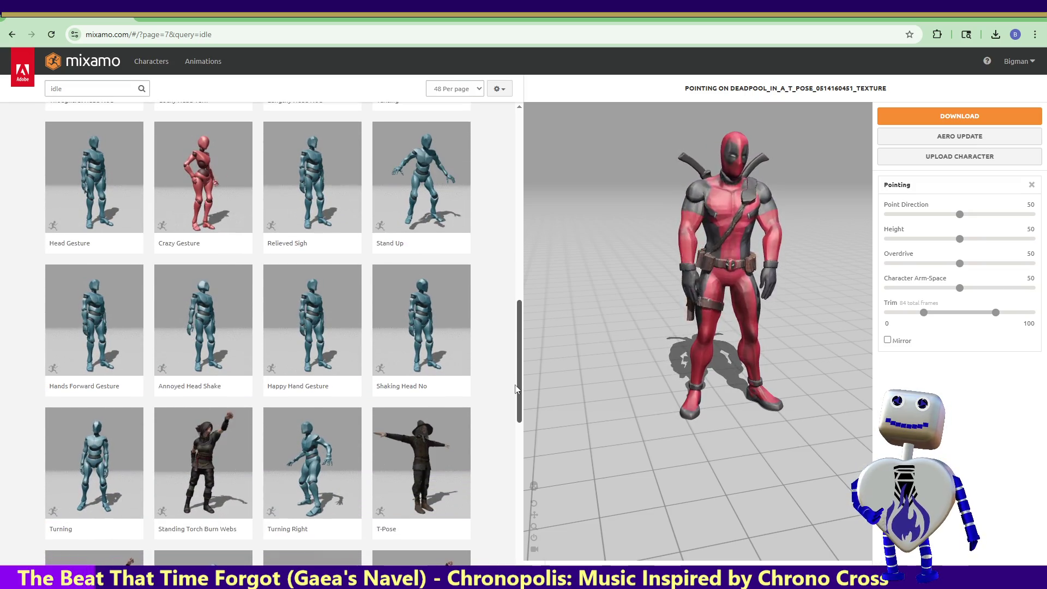
drag(516, 388, 522, 470)
click(324, 413)
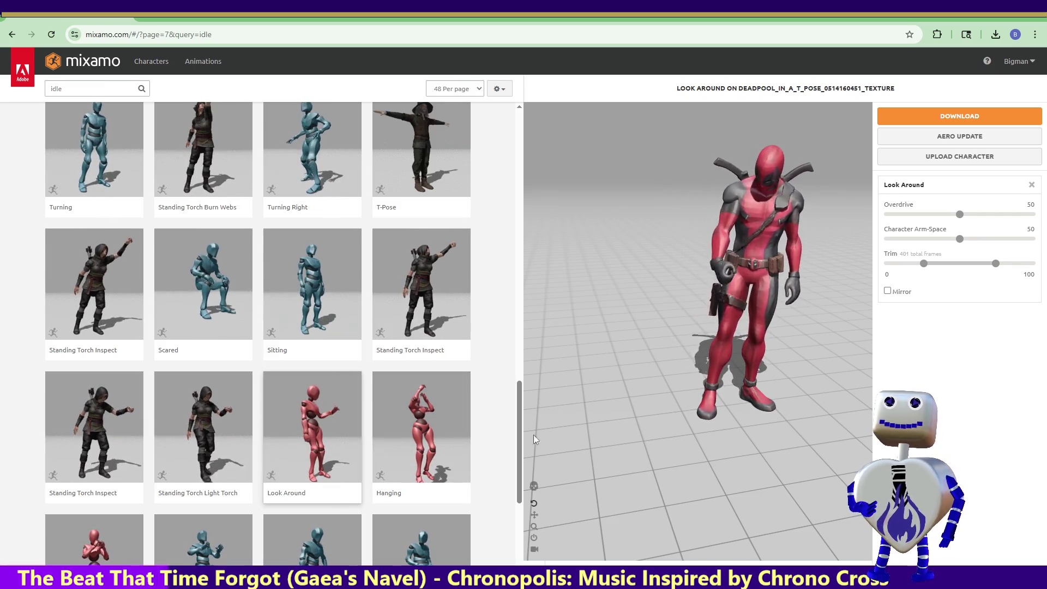
drag(518, 445, 529, 511)
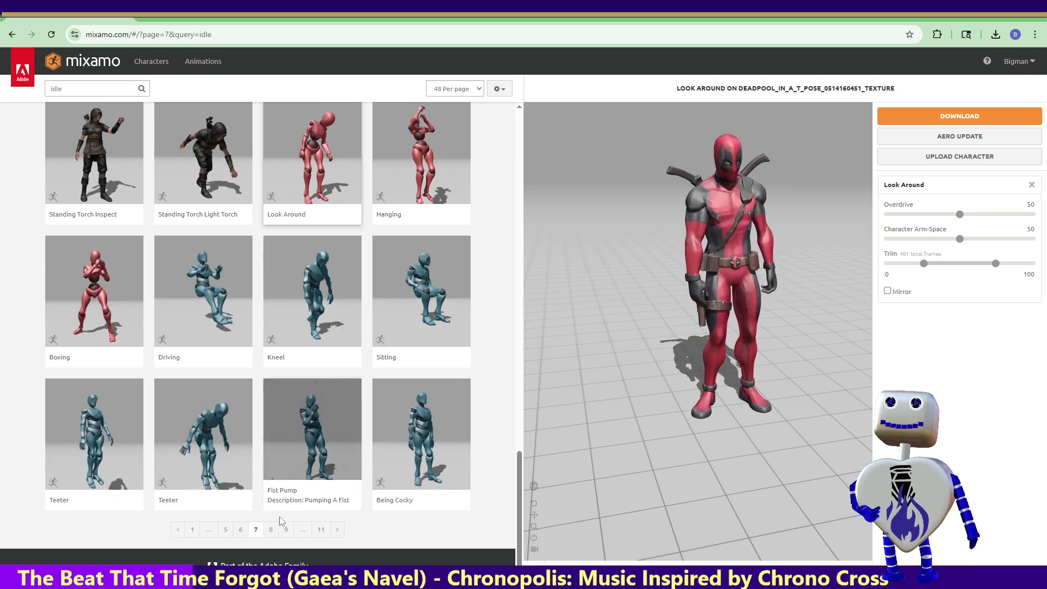
click(272, 531)
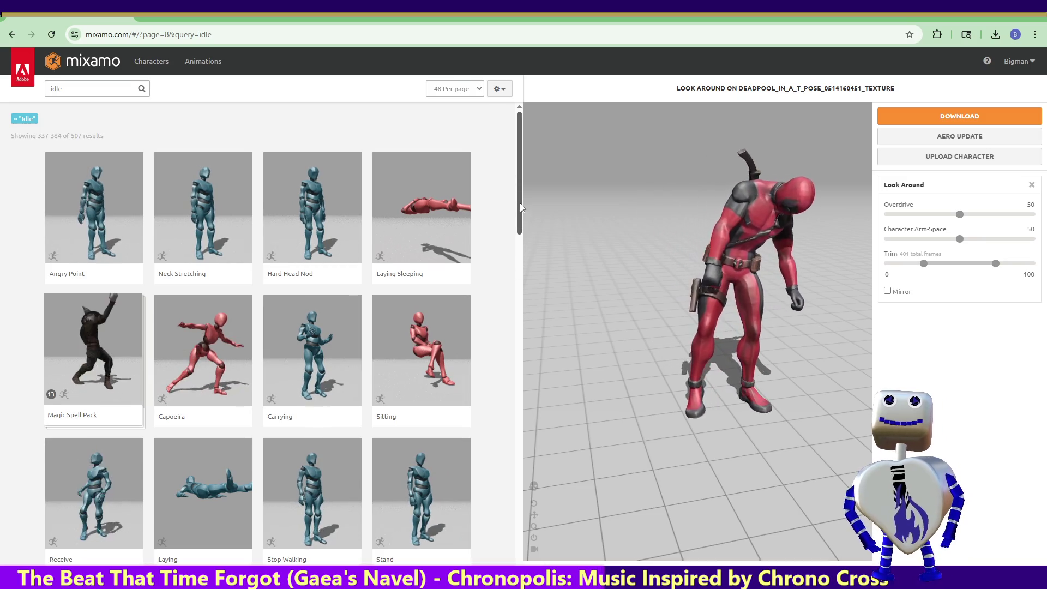
Preview the Sitting animation on Deadpool from idle results page 8.
click(431, 354)
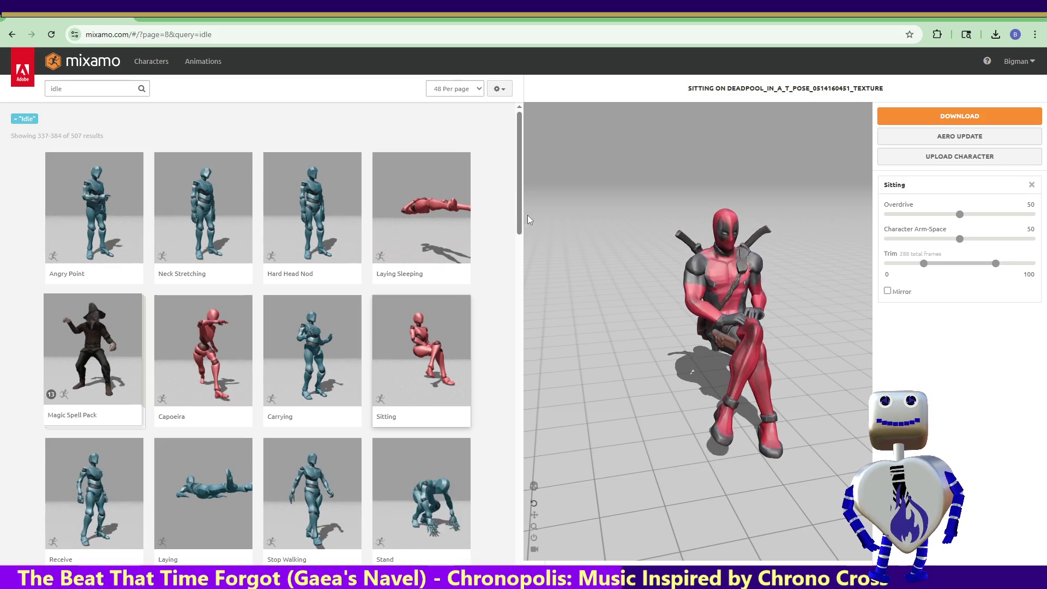
drag(515, 222, 529, 563)
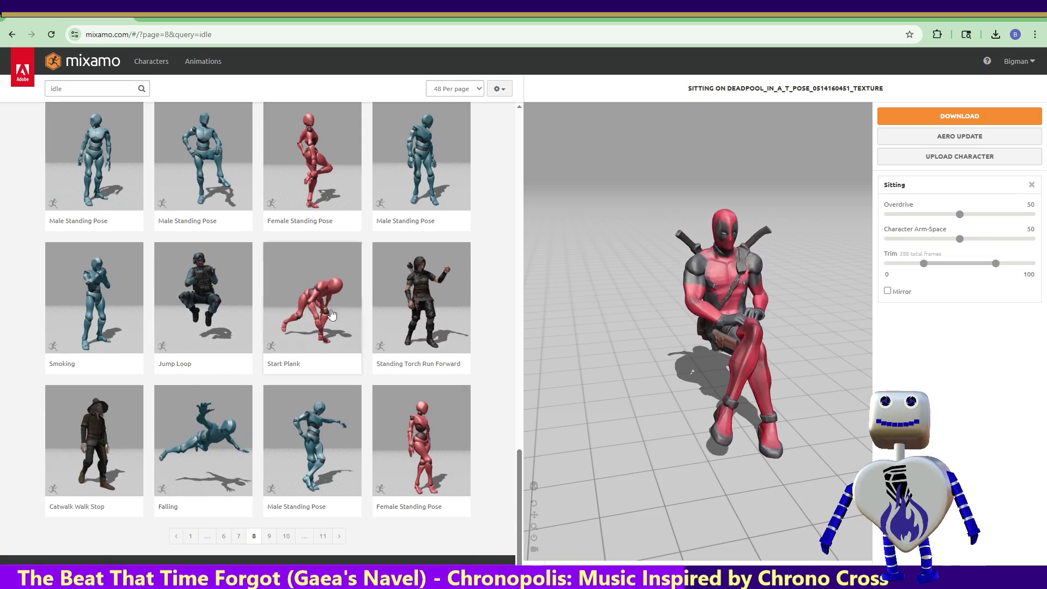
click(268, 537)
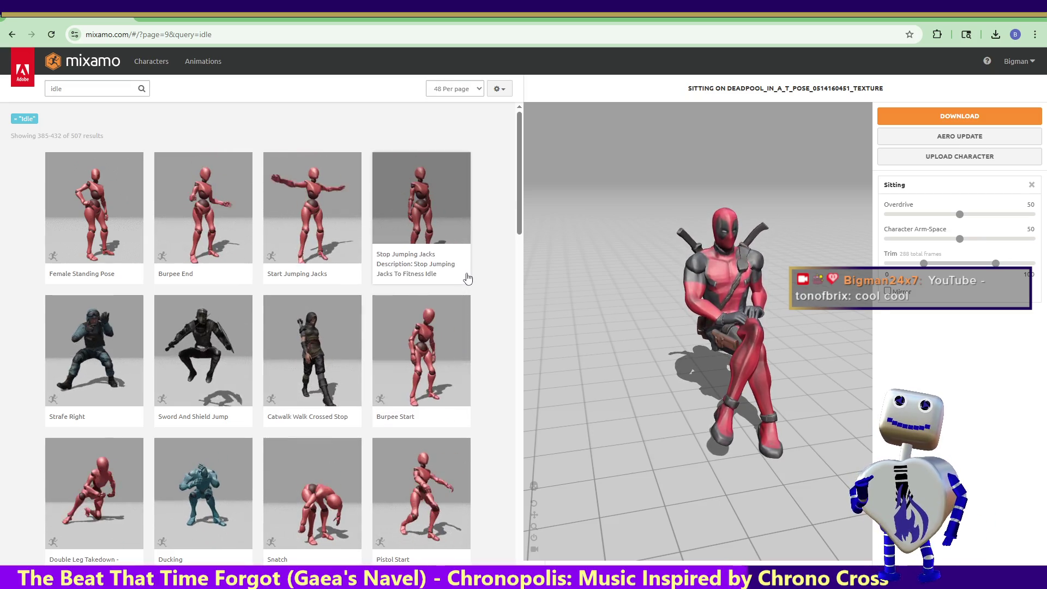
drag(519, 225, 519, 252)
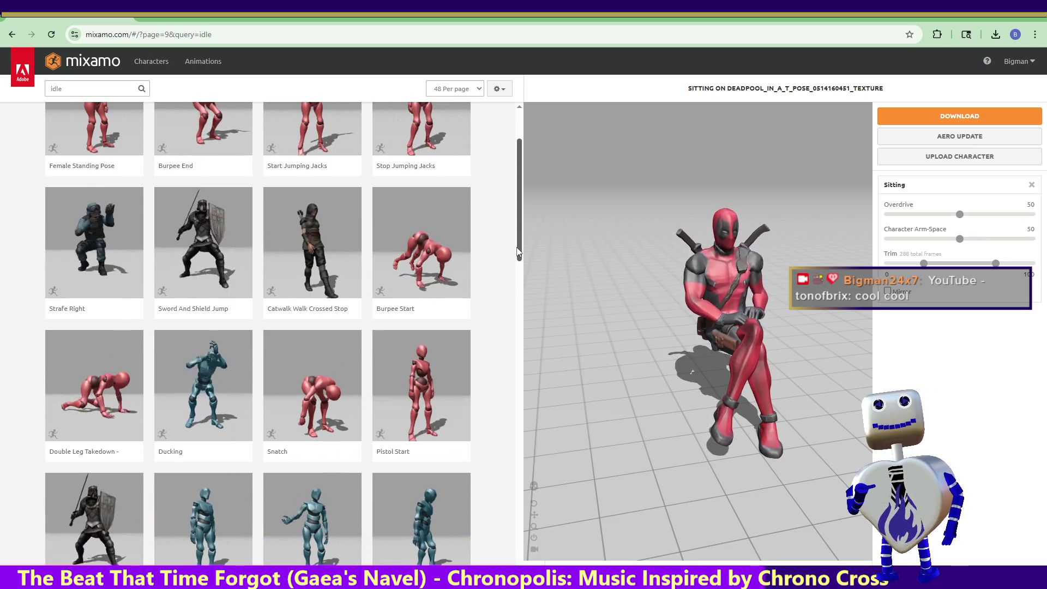
drag(519, 252, 521, 296)
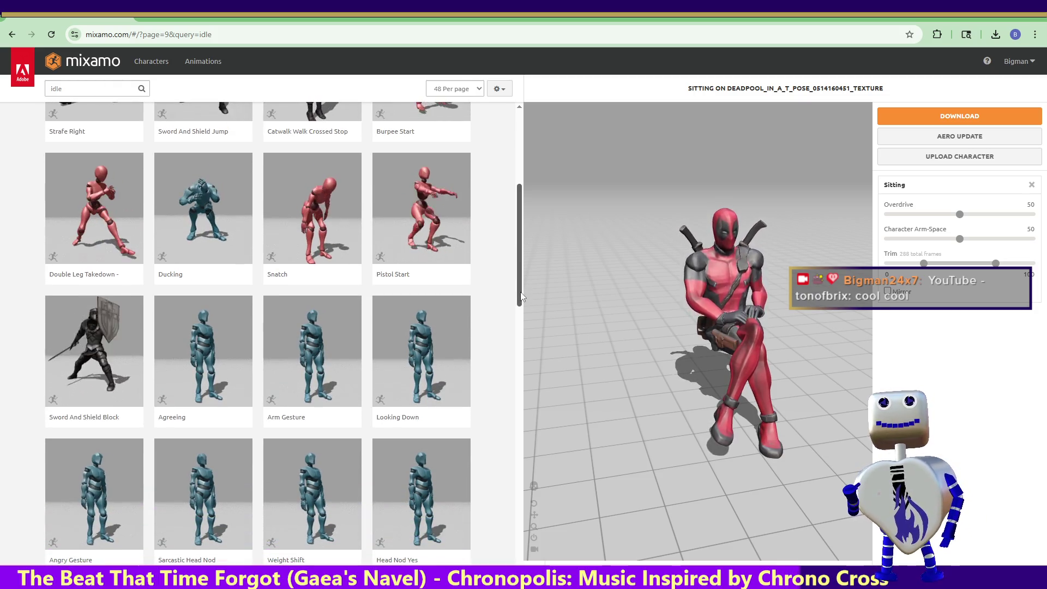
drag(521, 297, 523, 430)
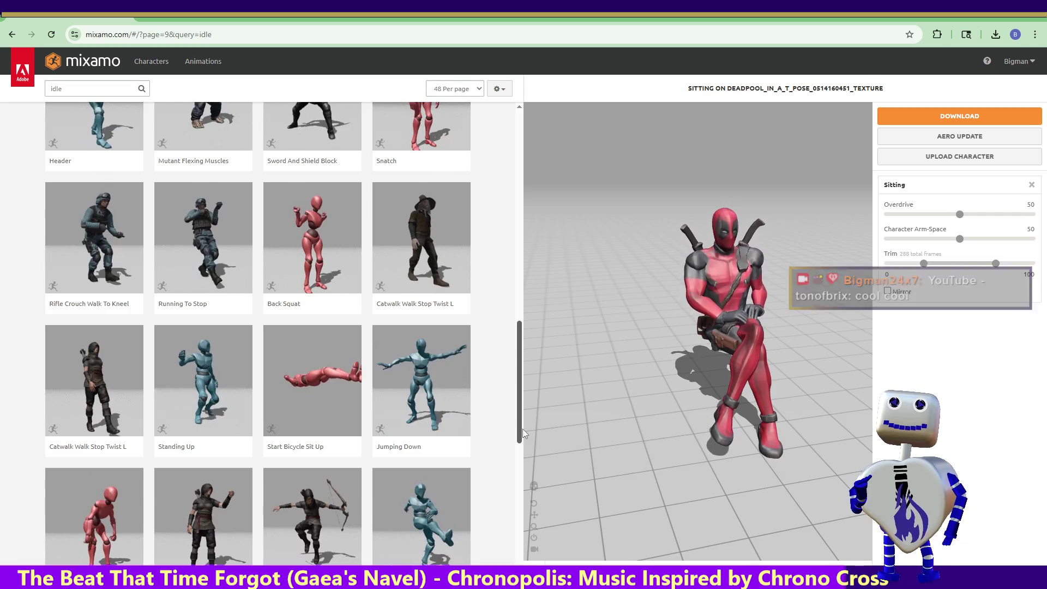
drag(523, 428, 532, 559)
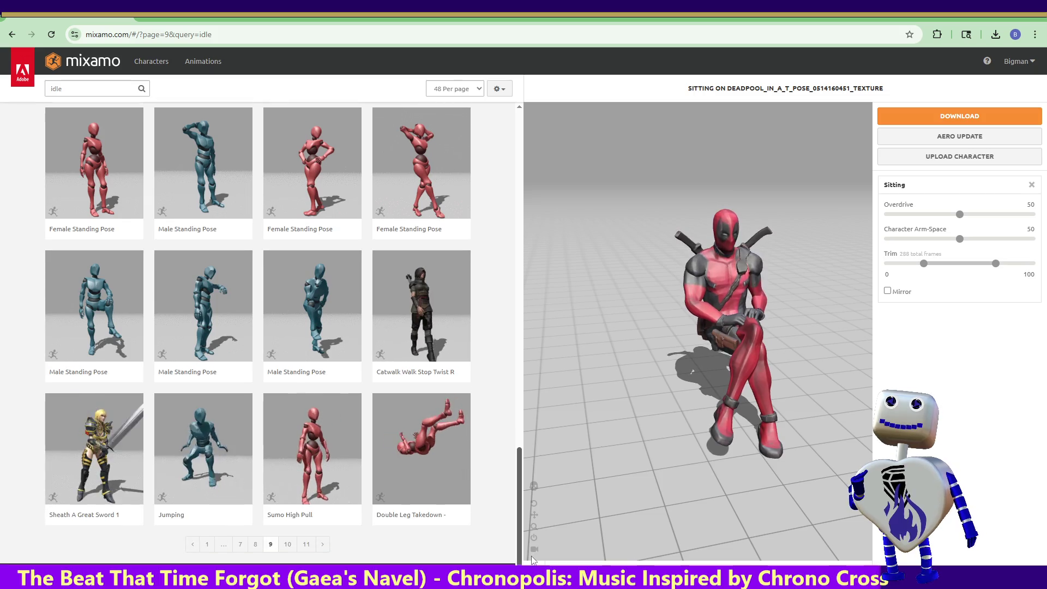
Go to idle results page 10 and preview Look Over Shoulder on Deadpool.
click(288, 544)
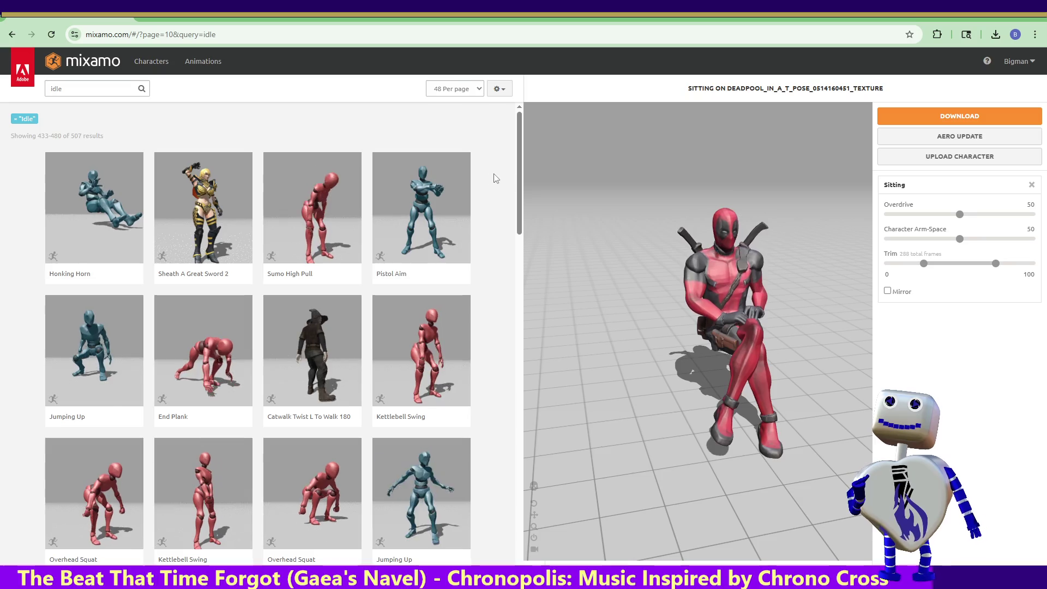
drag(521, 201, 529, 257)
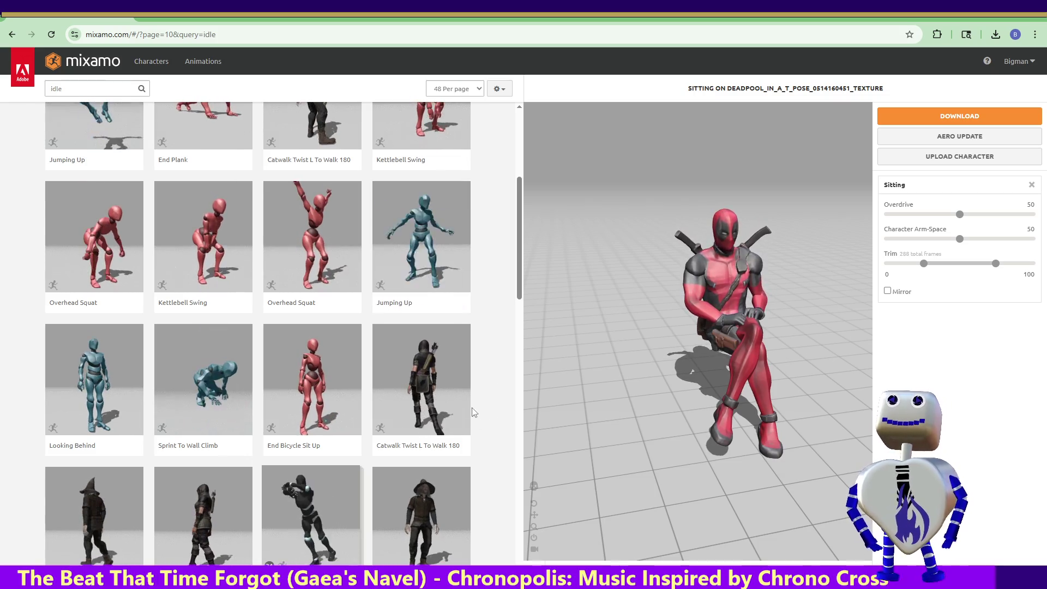
drag(518, 272, 521, 471)
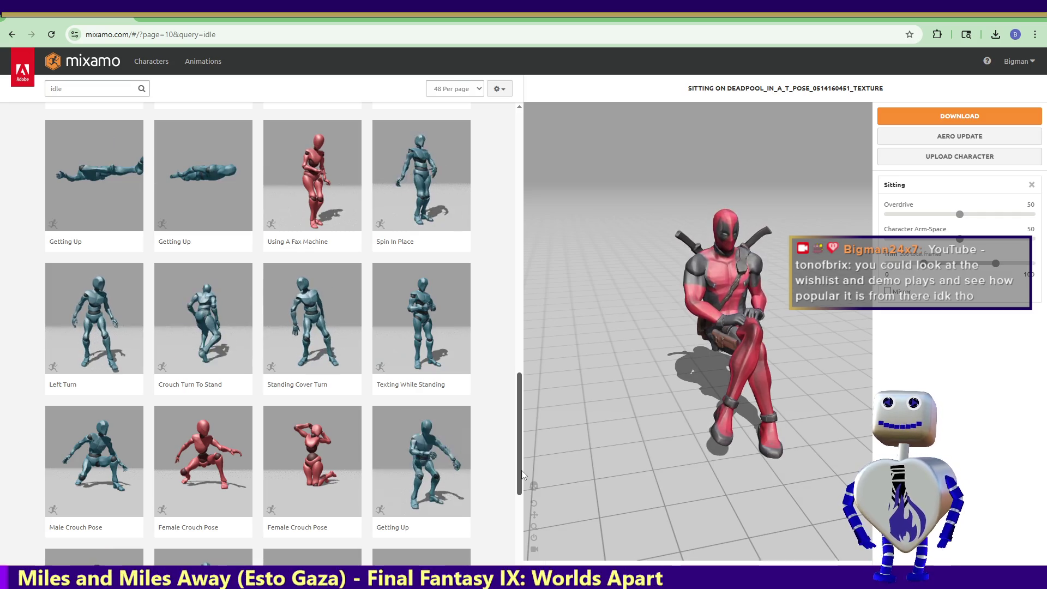
drag(522, 470, 522, 547)
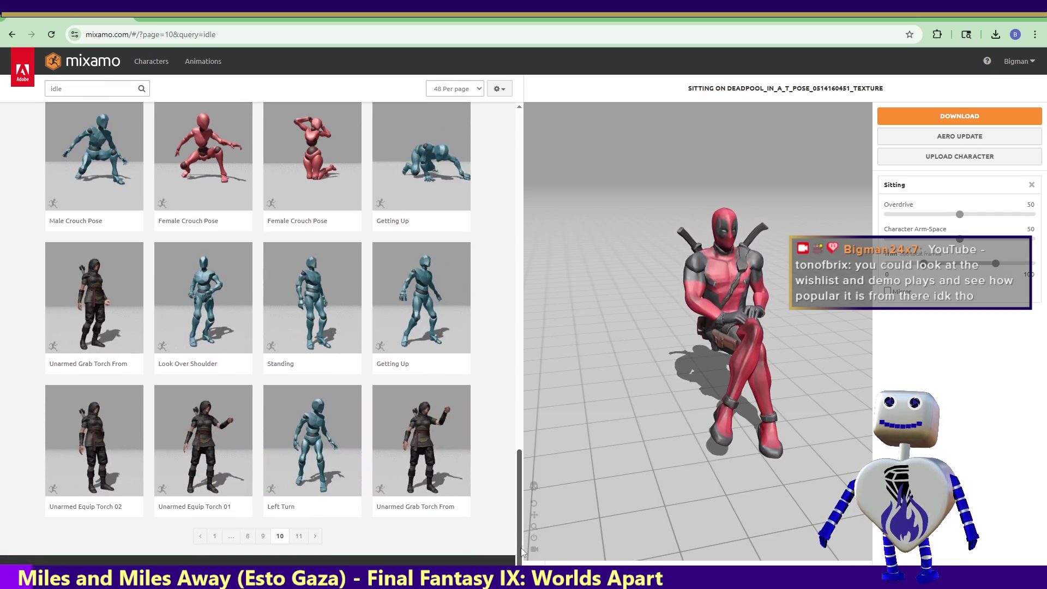
click(230, 319)
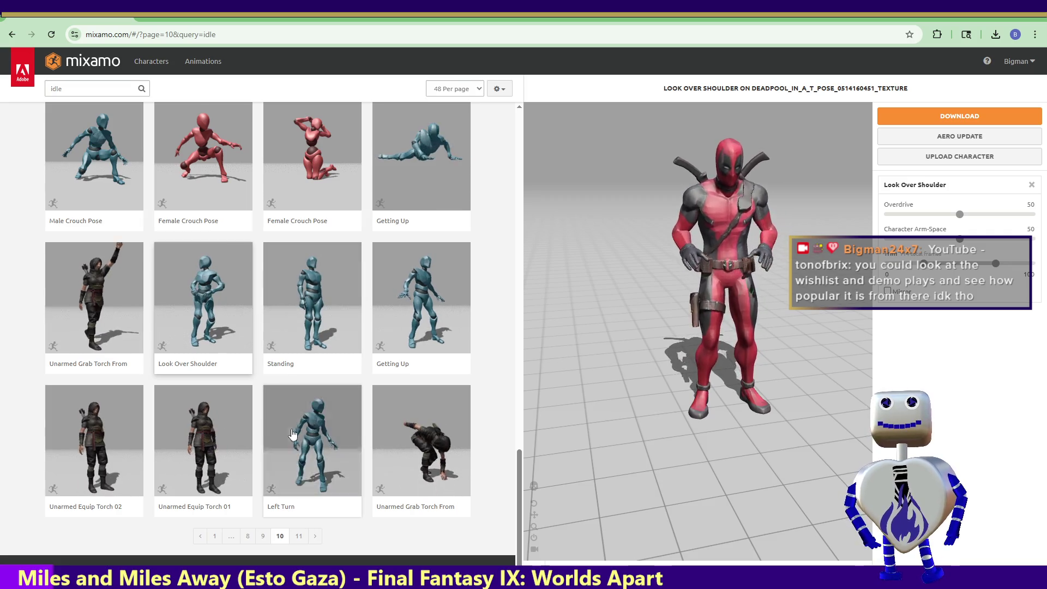
On the last page, 11, try Illegal Knee, then preview Headbutt on Deadpool.
click(300, 537)
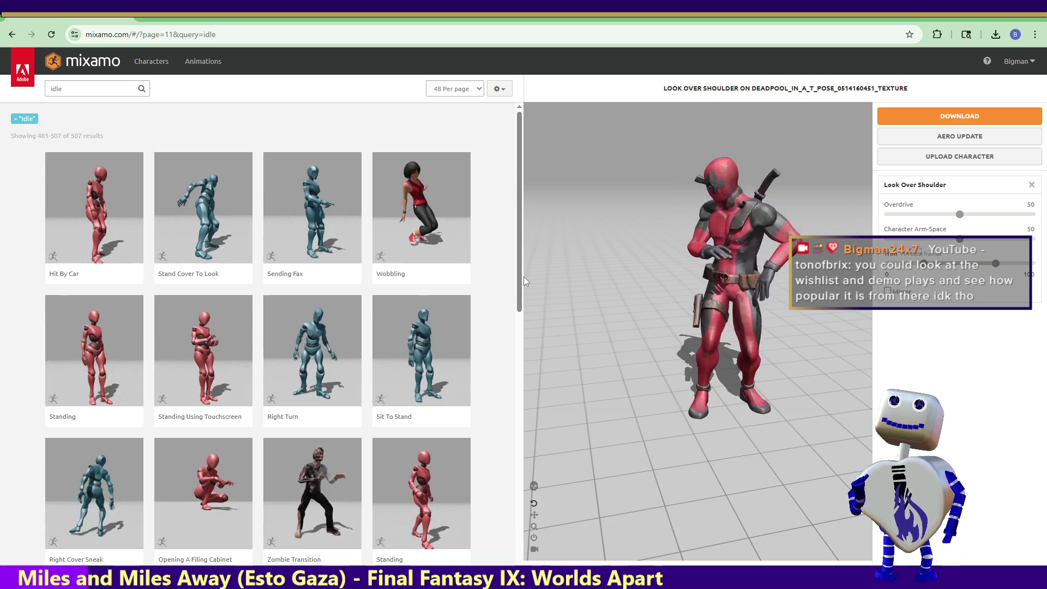
mouse_move(521, 278)
mouse_down()
mouse_move(512, 448)
mouse_move(529, 529)
mouse_up()
click(458, 491)
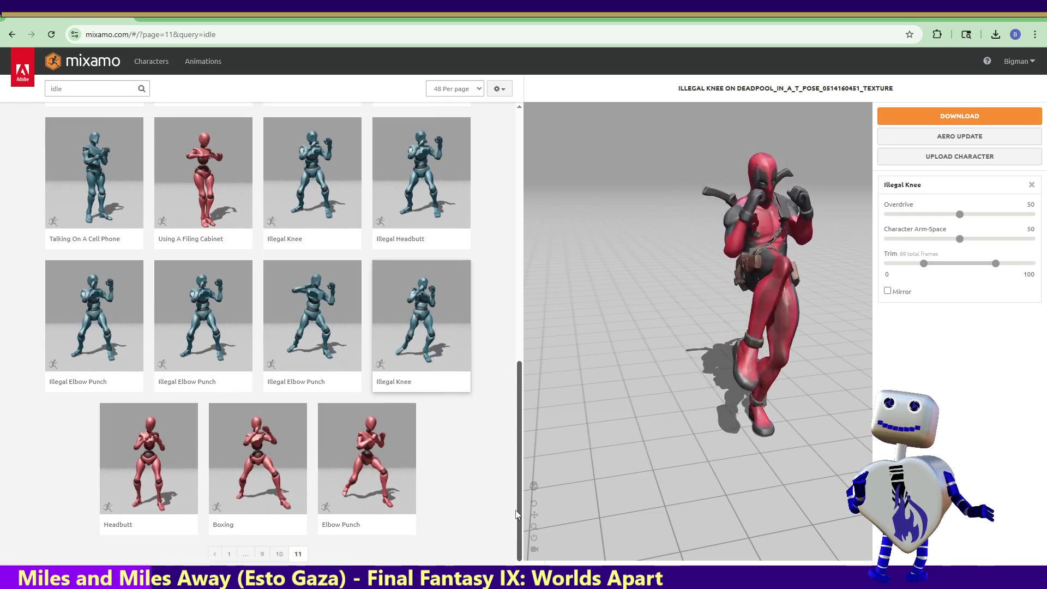
click(168, 425)
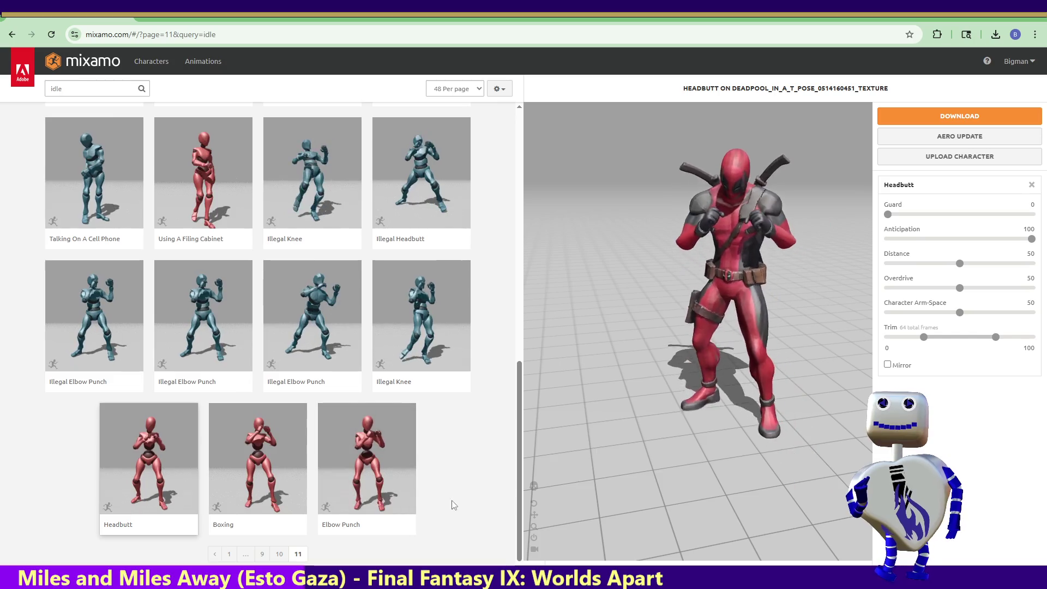
mouse_move(519, 422)
mouse_down()
mouse_move(518, 364)
mouse_move(554, 182)
mouse_move(554, 191)
mouse_up()
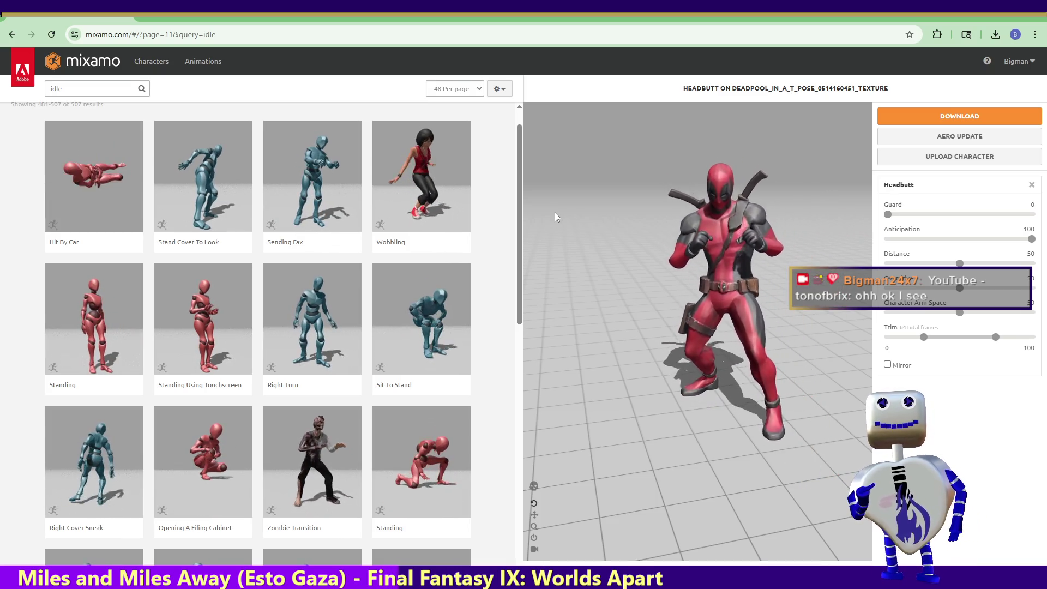
drag(522, 226, 521, 175)
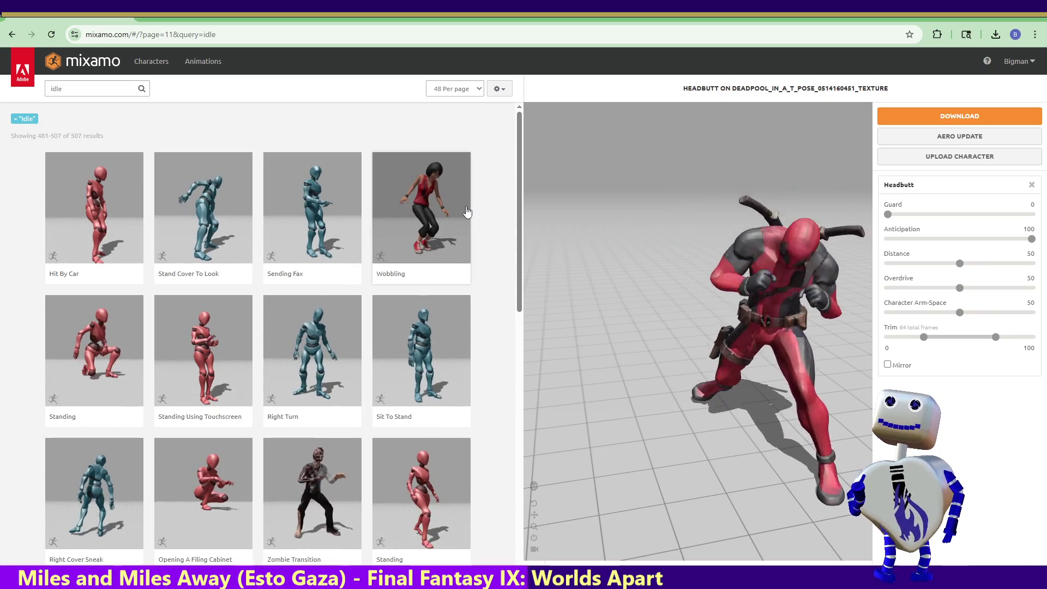
scroll(520, 218, down, 1)
scroll(520, 218, up, 1)
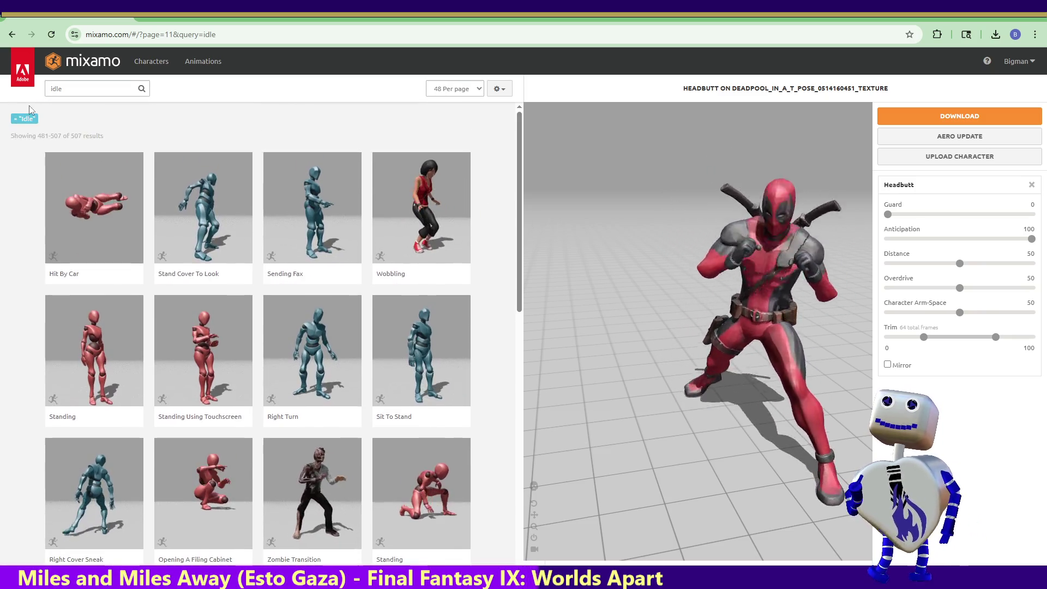
click(60, 88)
Search the animation library for 'arms crossed', then refine the query to 'crossed'.
text(arms crossed)
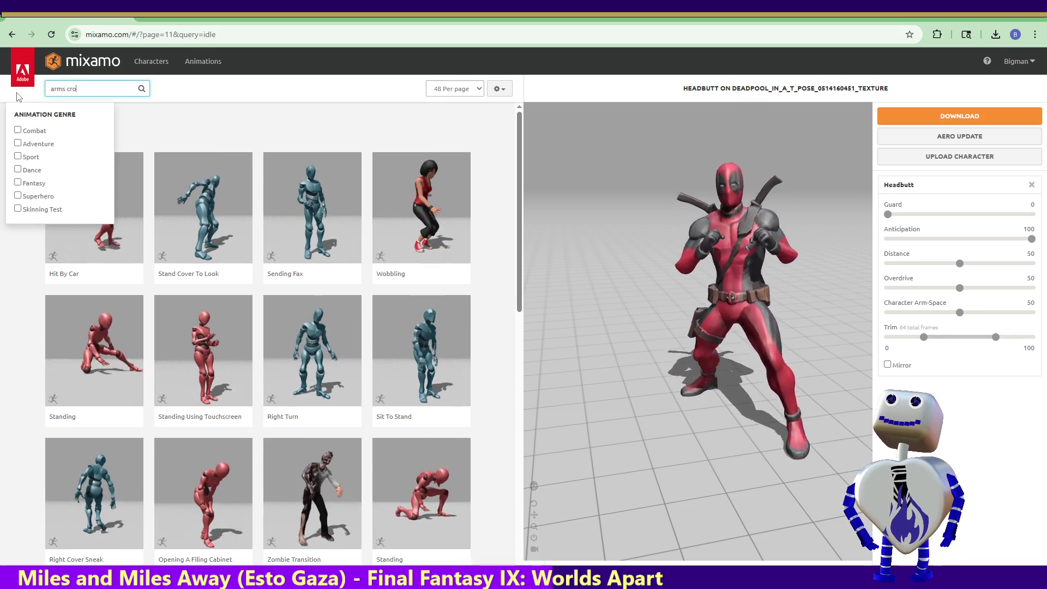
key(Return)
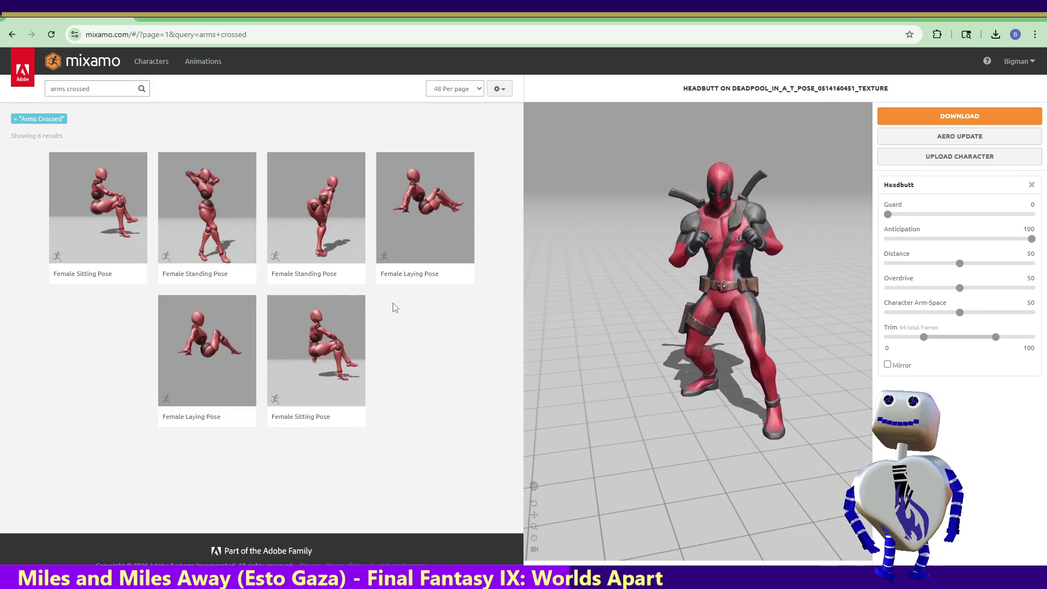
click(99, 94)
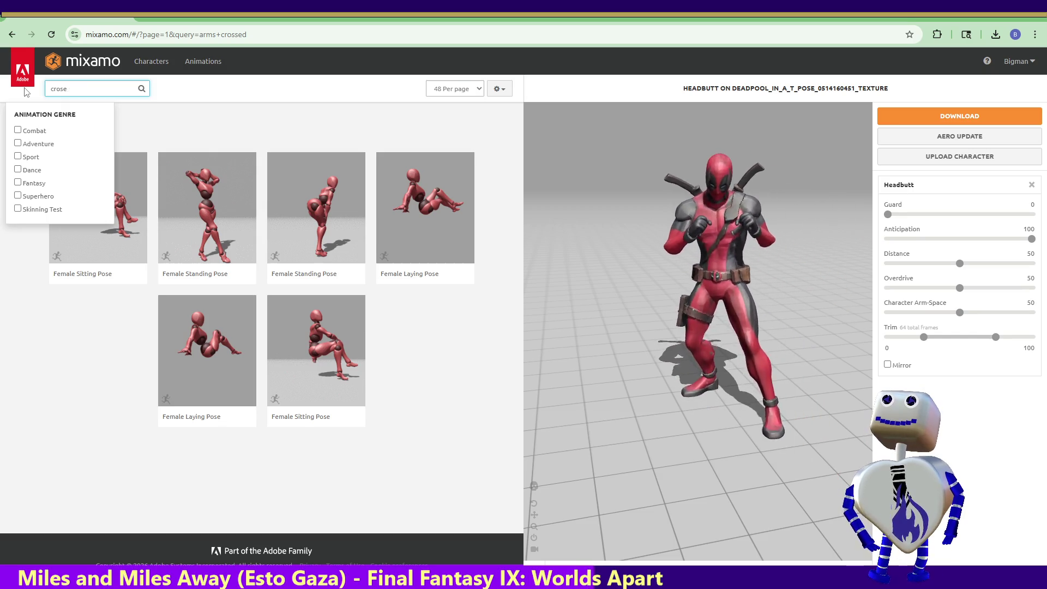
text(d)
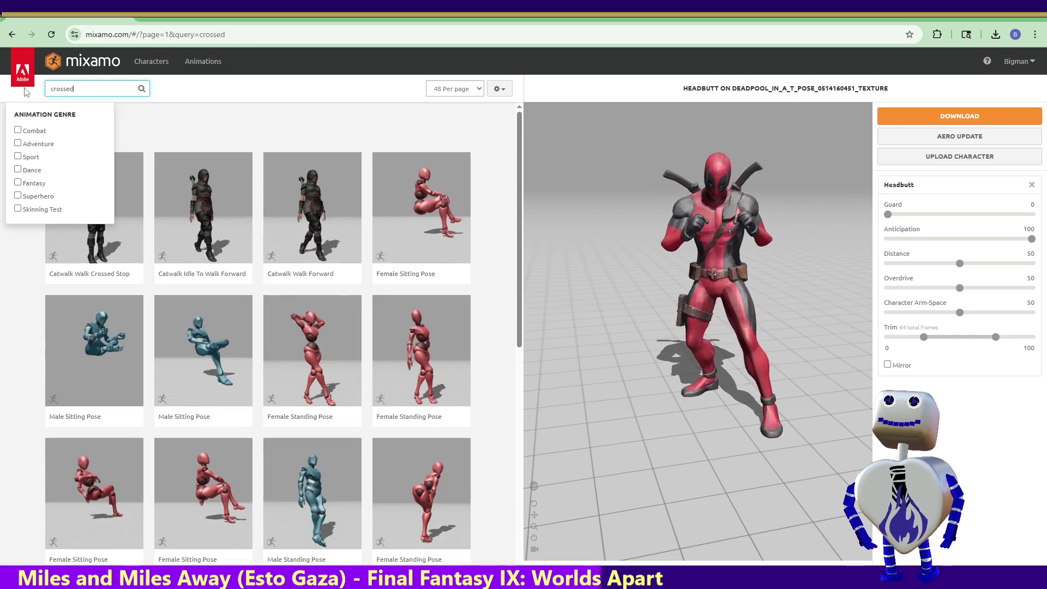
key(Return)
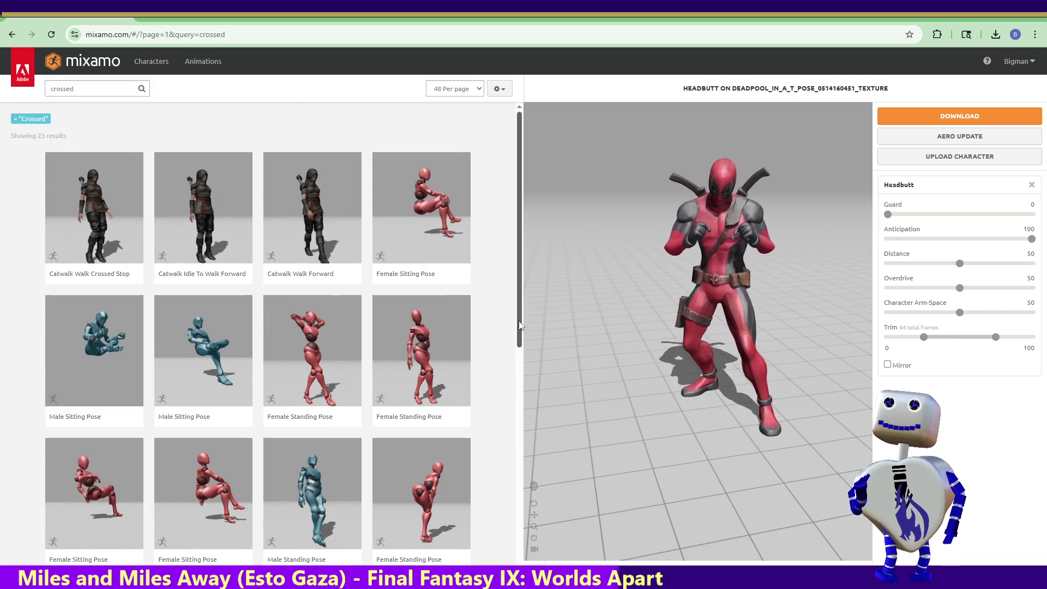
Browse the crossed results, then search for 'standing' animations (1–48 of 624).
drag(519, 306, 512, 534)
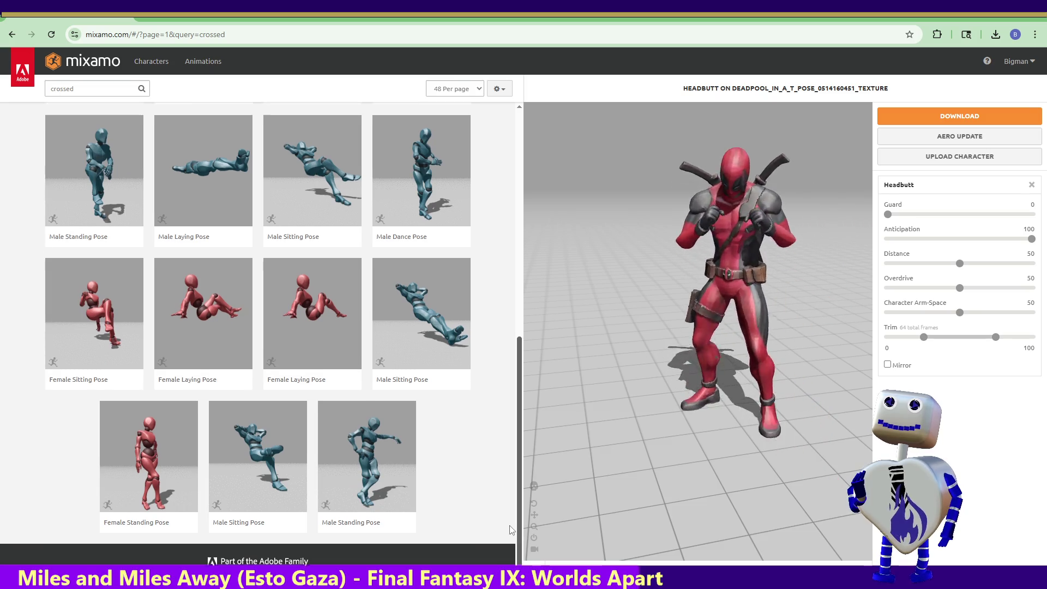
scroll(422, 420, up, 2)
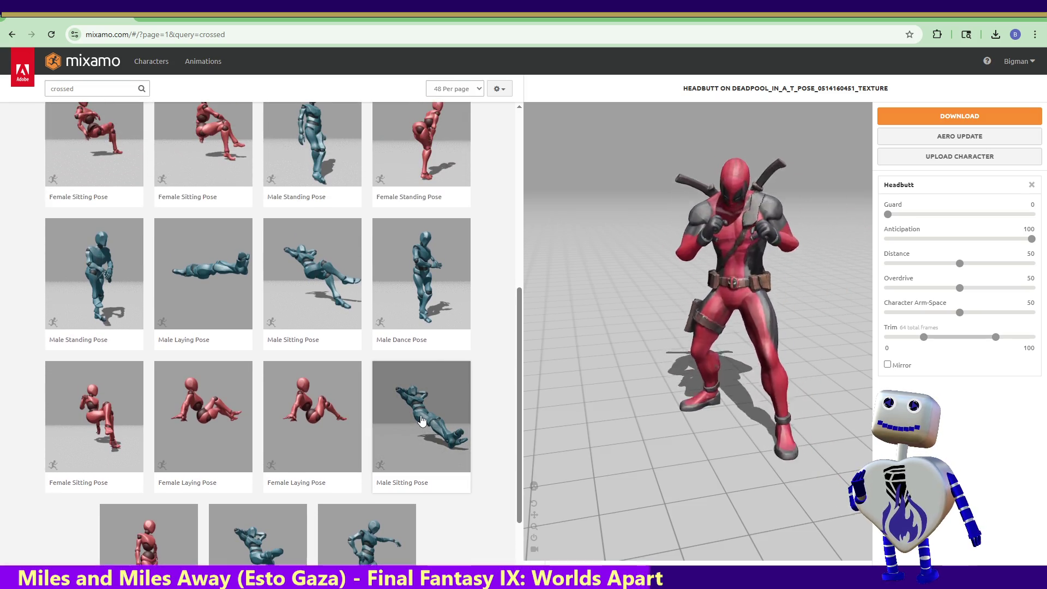
mouse_move(471, 337)
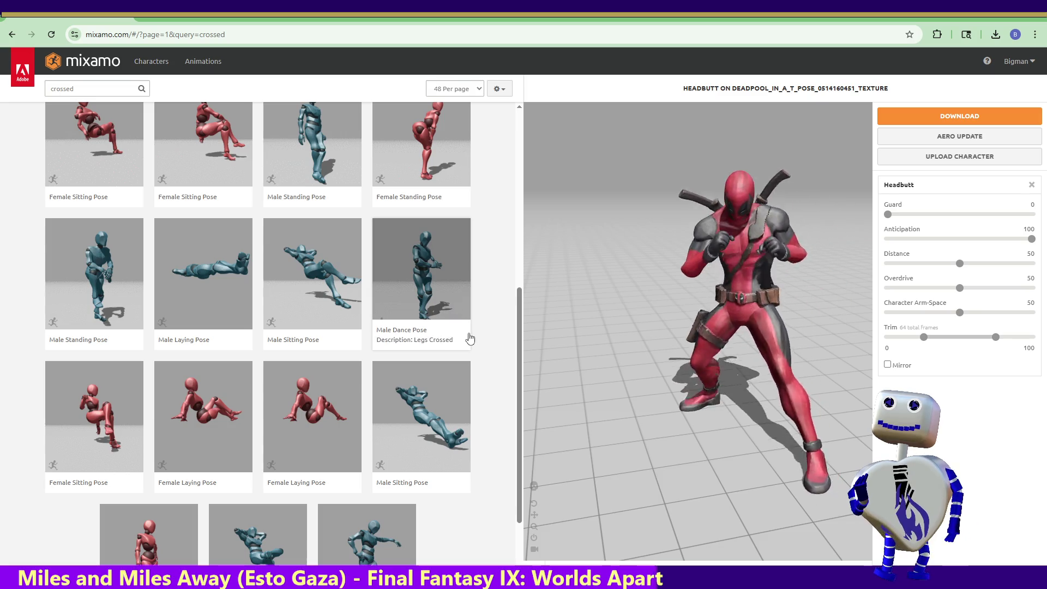
drag(518, 367, 521, 185)
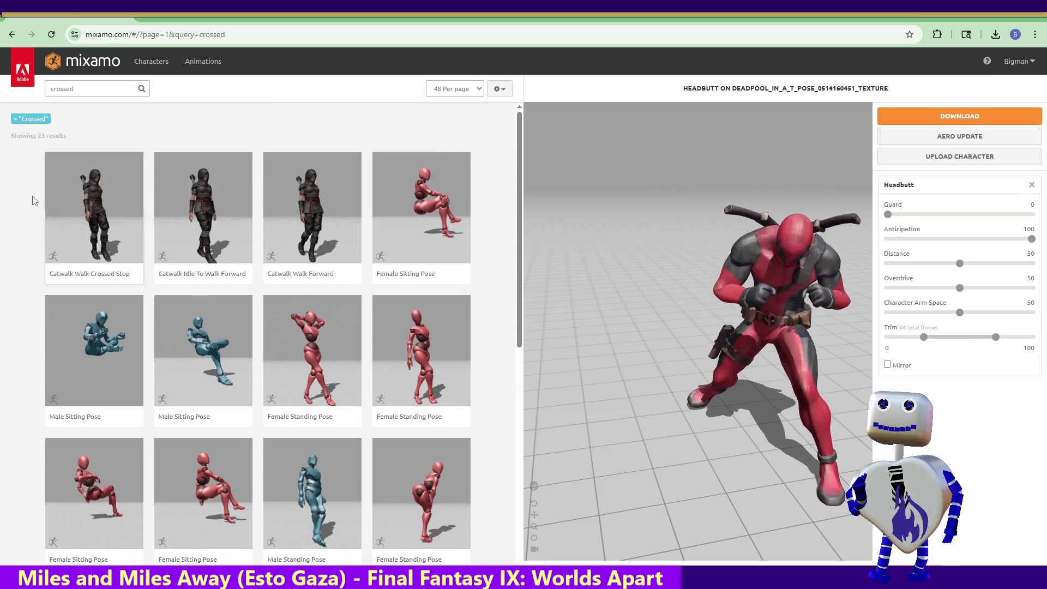
click(65, 89)
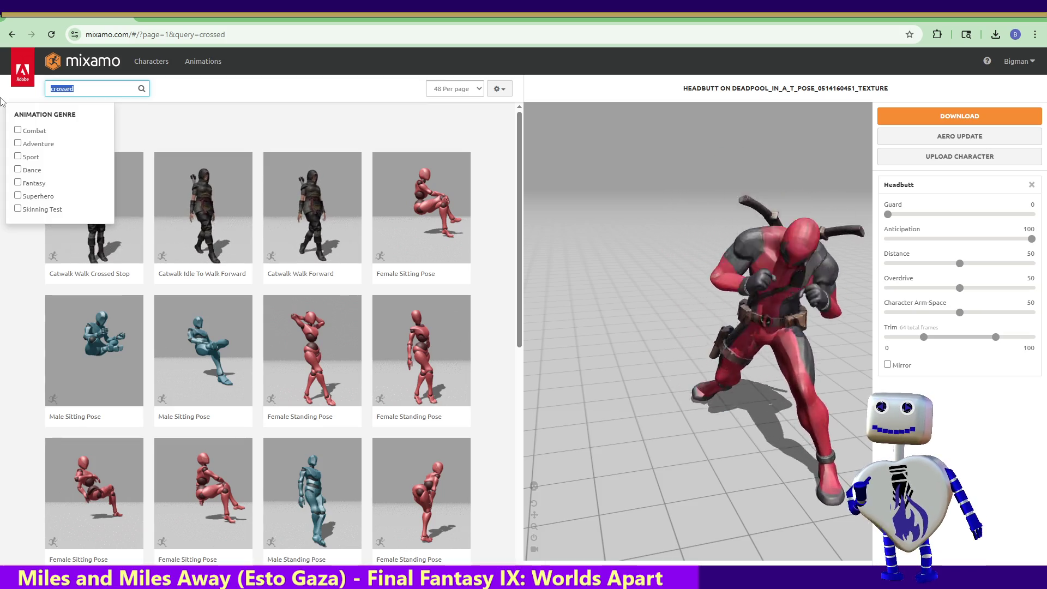
text(standing)
key(Return)
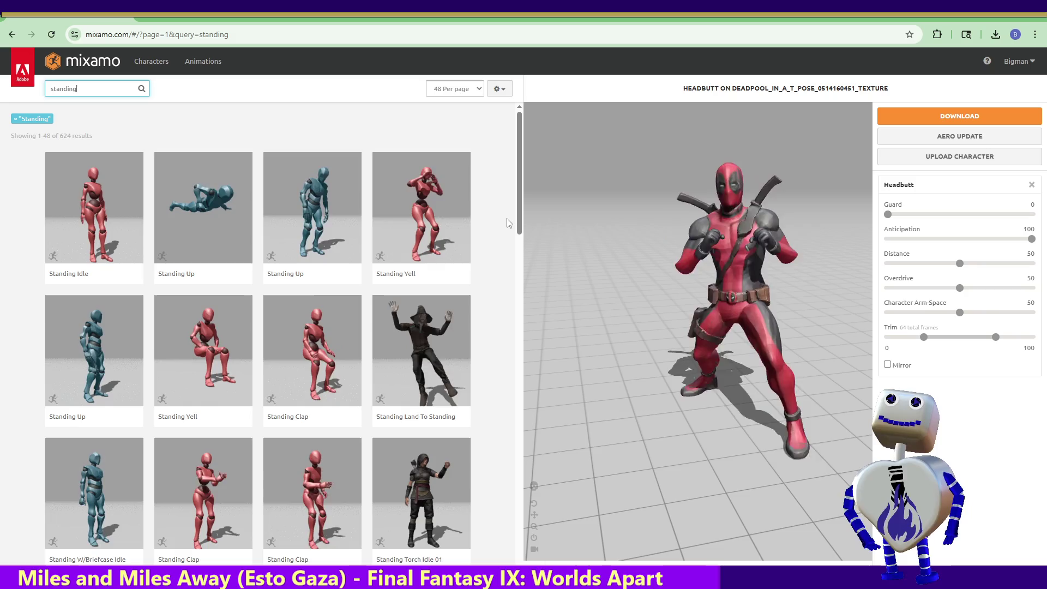
Scroll through the 'standing' results, then replace the search term with 'cool'.
drag(521, 210, 528, 303)
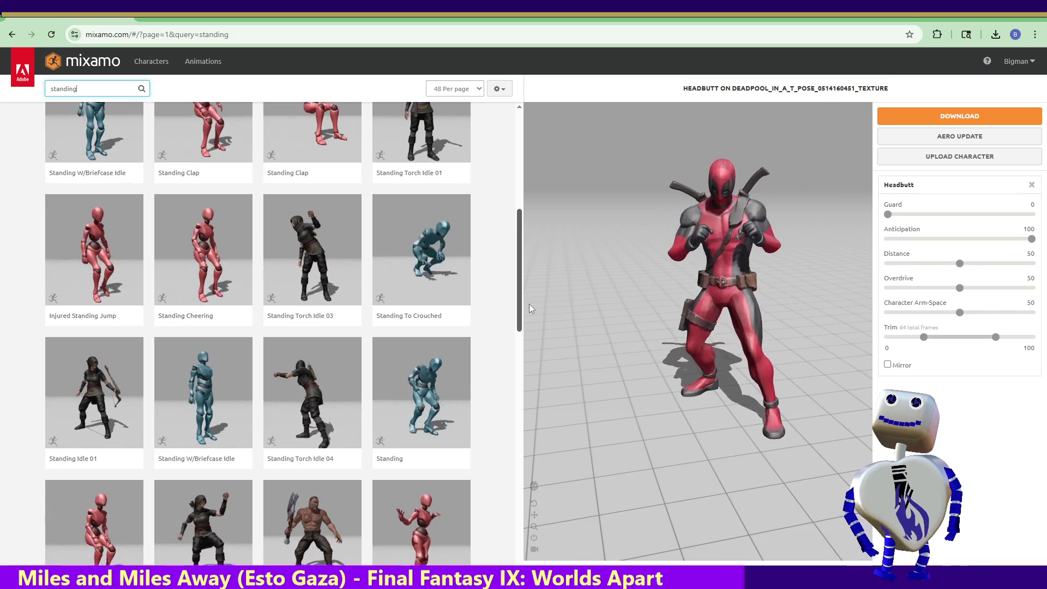
mouse_move(529, 308)
mouse_down()
mouse_move(545, 540)
mouse_move(473, 62)
mouse_up()
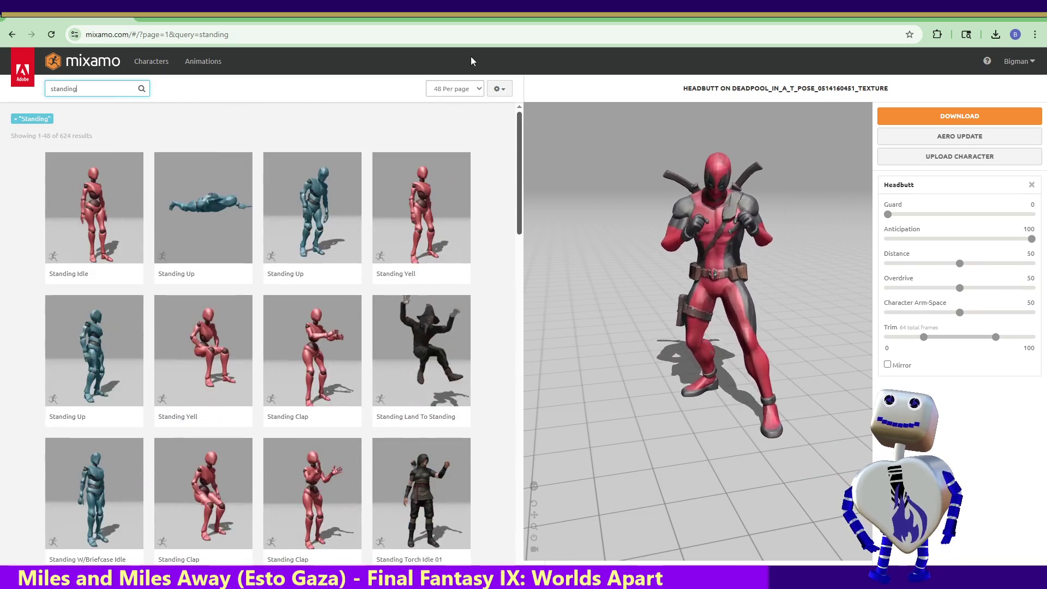
drag(87, 89, 2, 90)
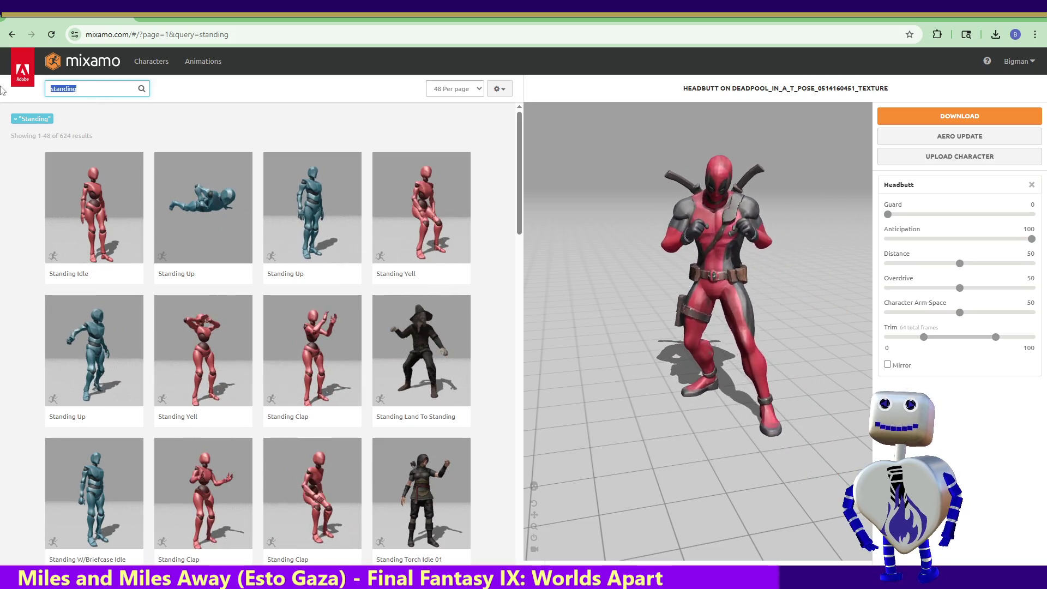
text(cool)
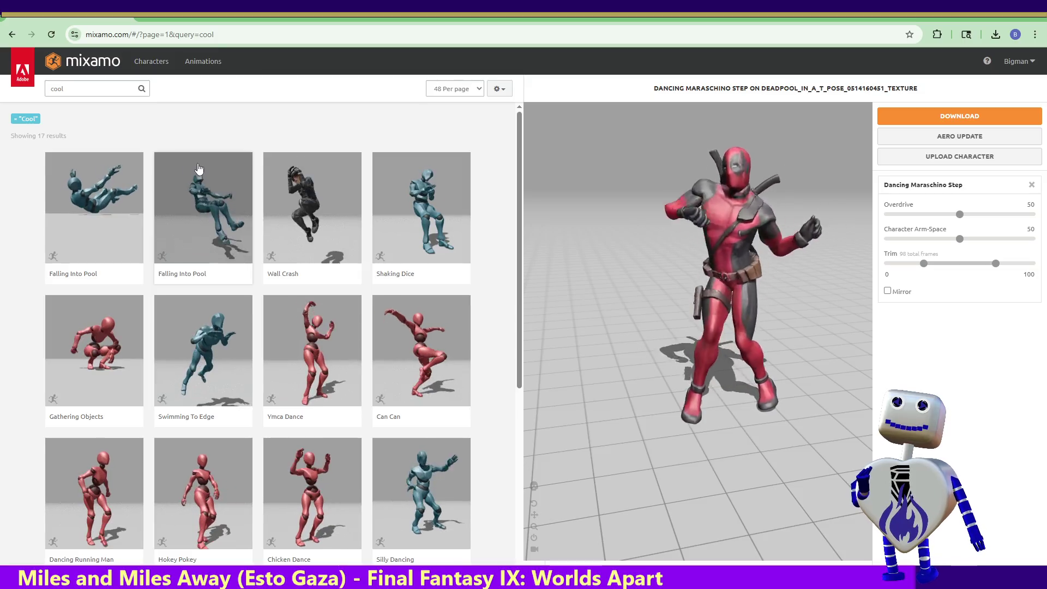
Preview Gathering Objects, then put Silly Dancing from the 'cool' results on Deadpool.
click(90, 92)
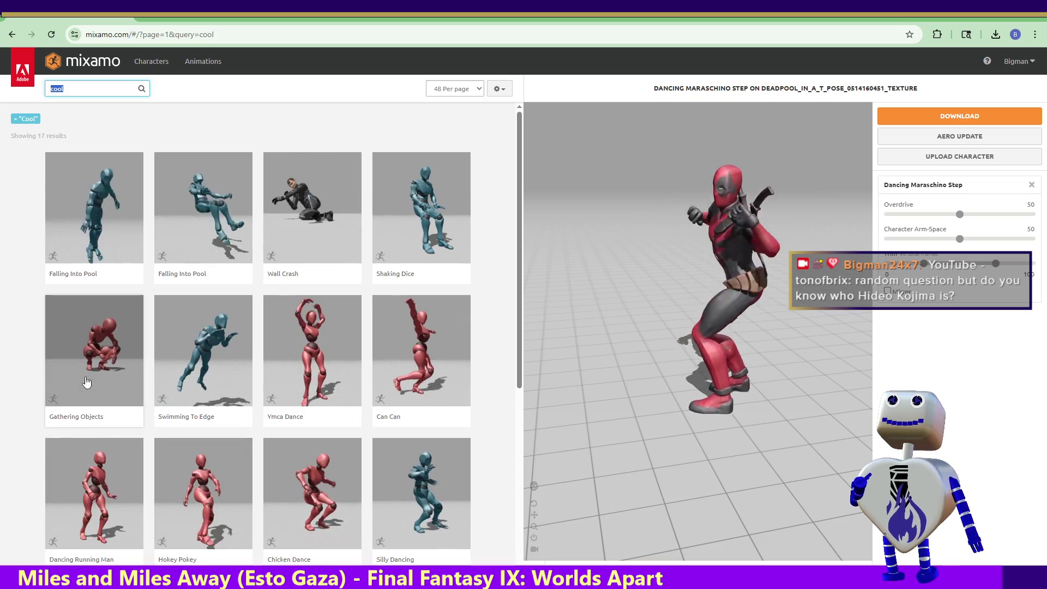
click(94, 359)
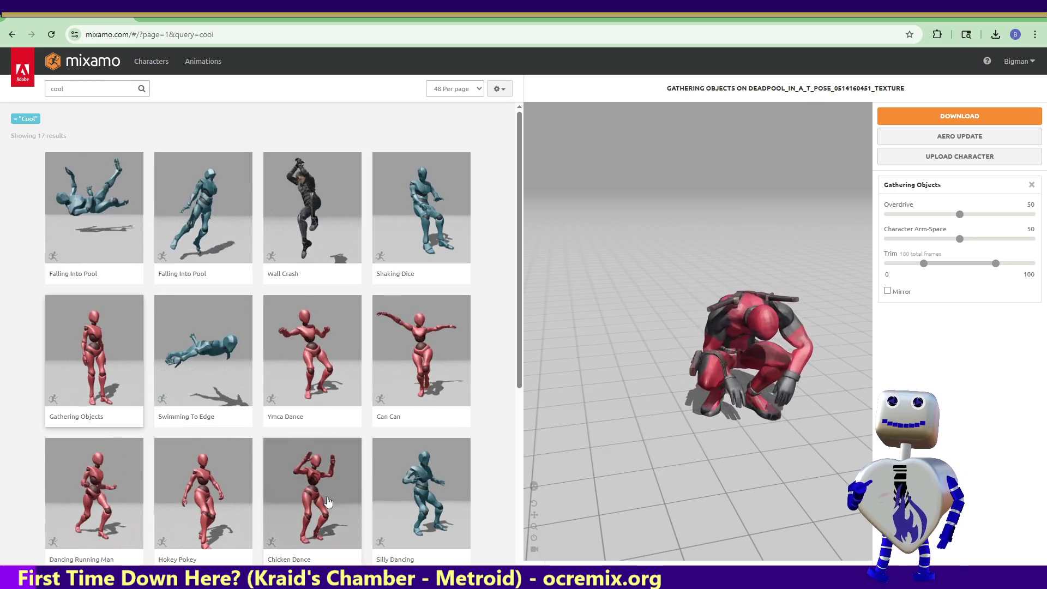
scroll(524, 442, down, 2)
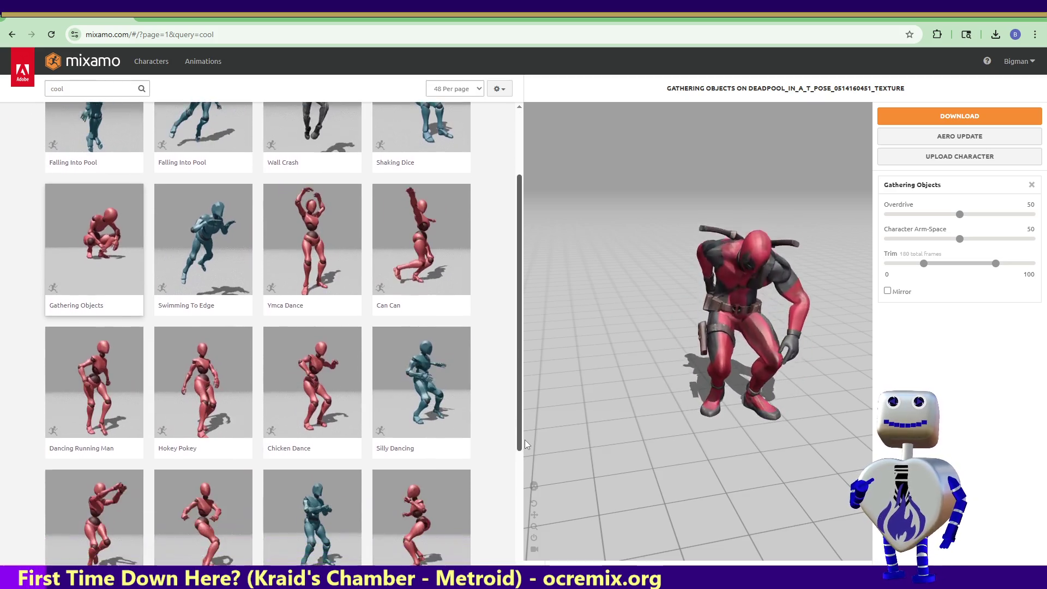
drag(524, 441, 524, 489)
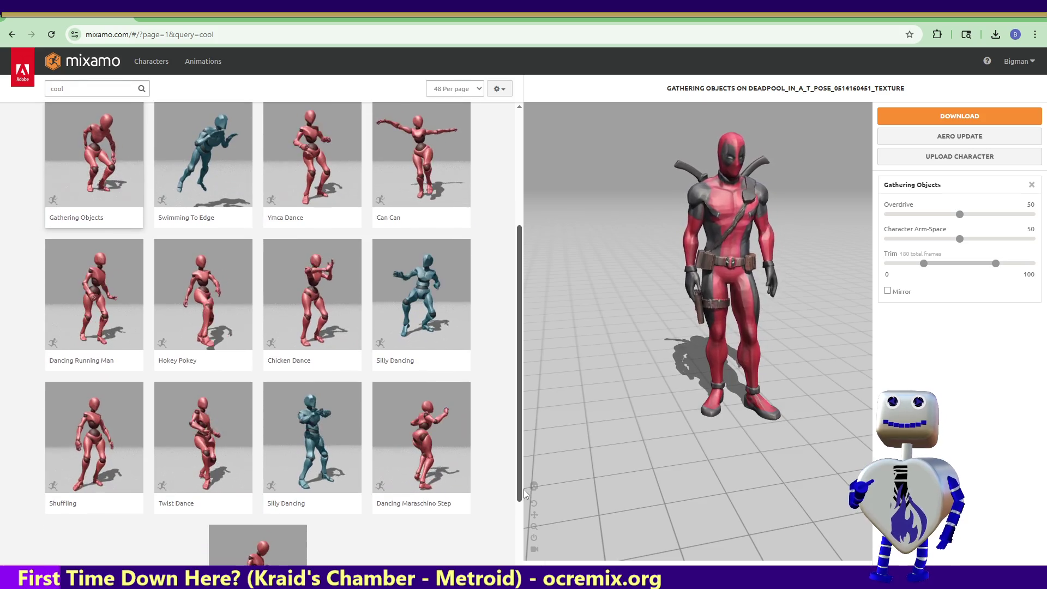
click(320, 432)
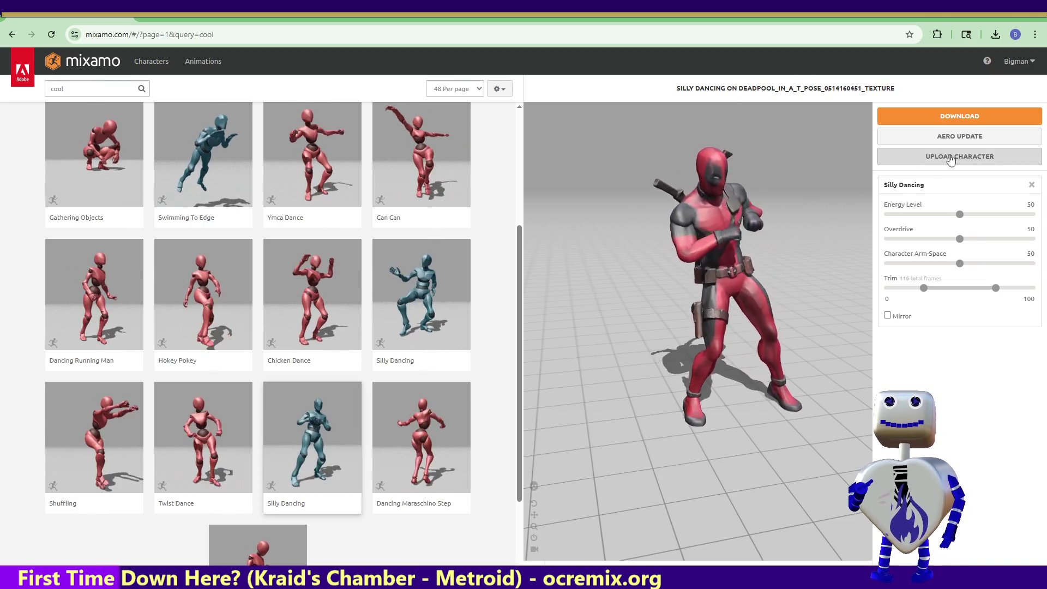
click(982, 120)
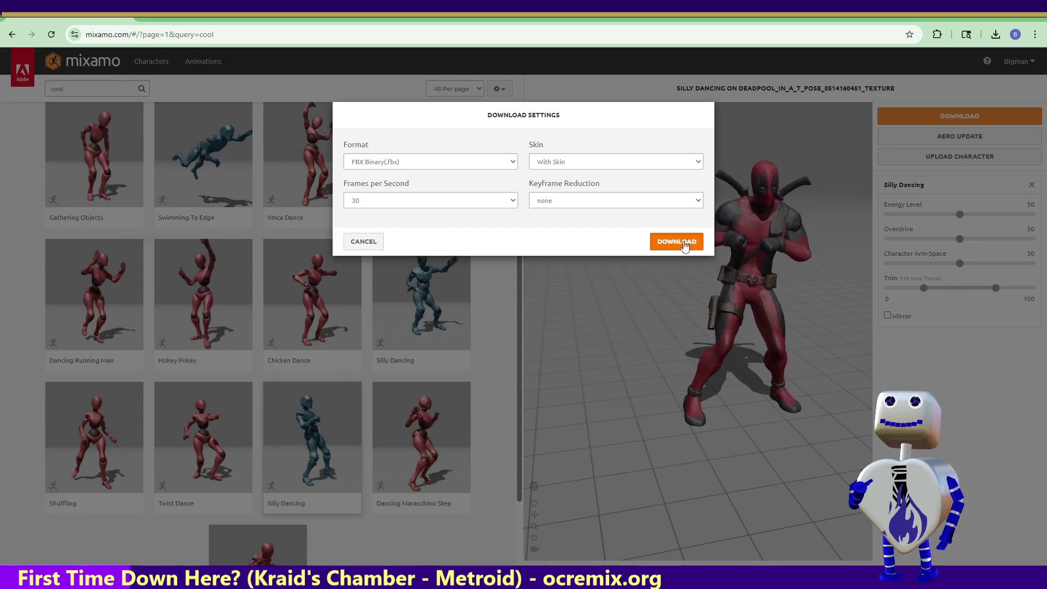
Download Silly Dancing as FBX Binary with skin at 30 fps, then enter 'stand' as the new search.
click(680, 238)
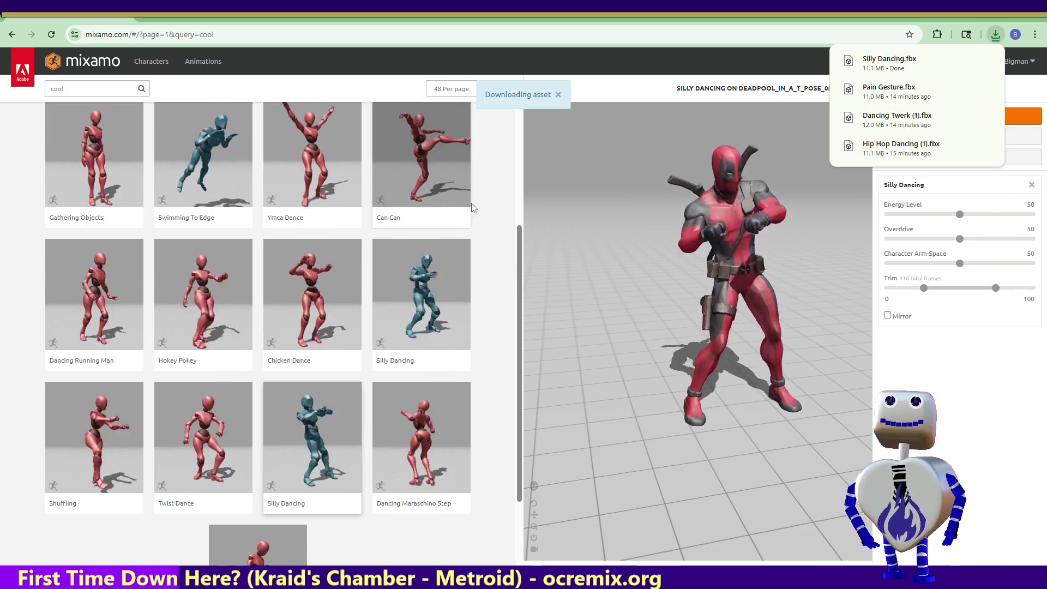
drag(520, 240, 508, 131)
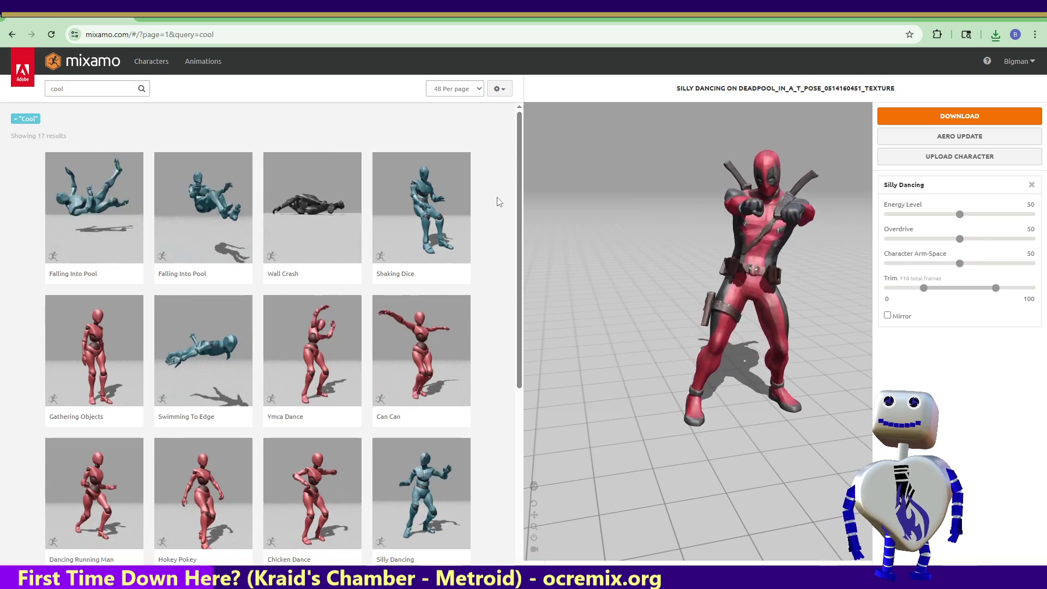
mouse_move(442, 273)
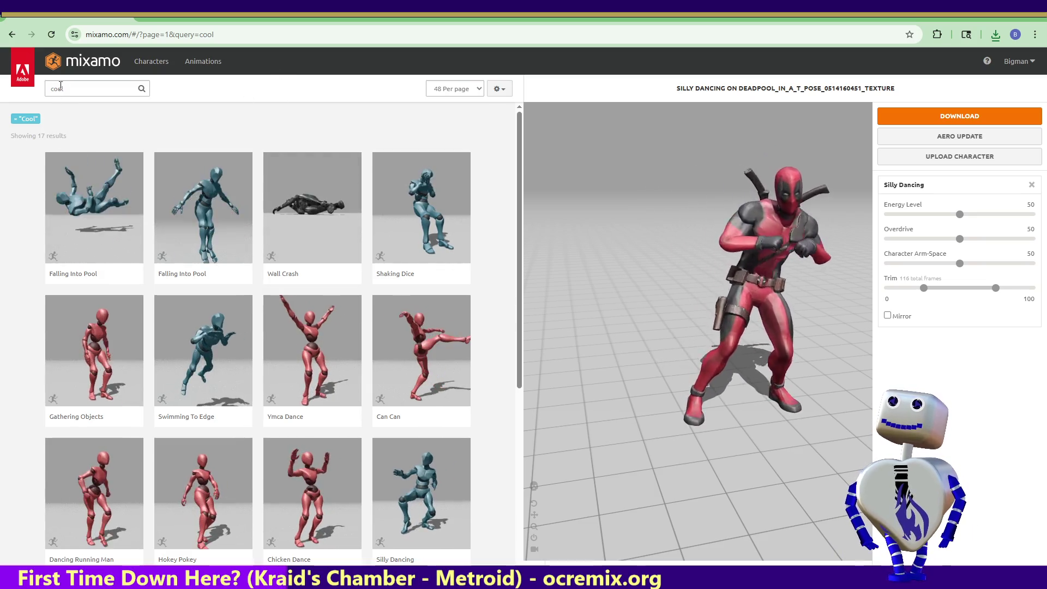
click(82, 89)
text(sta)
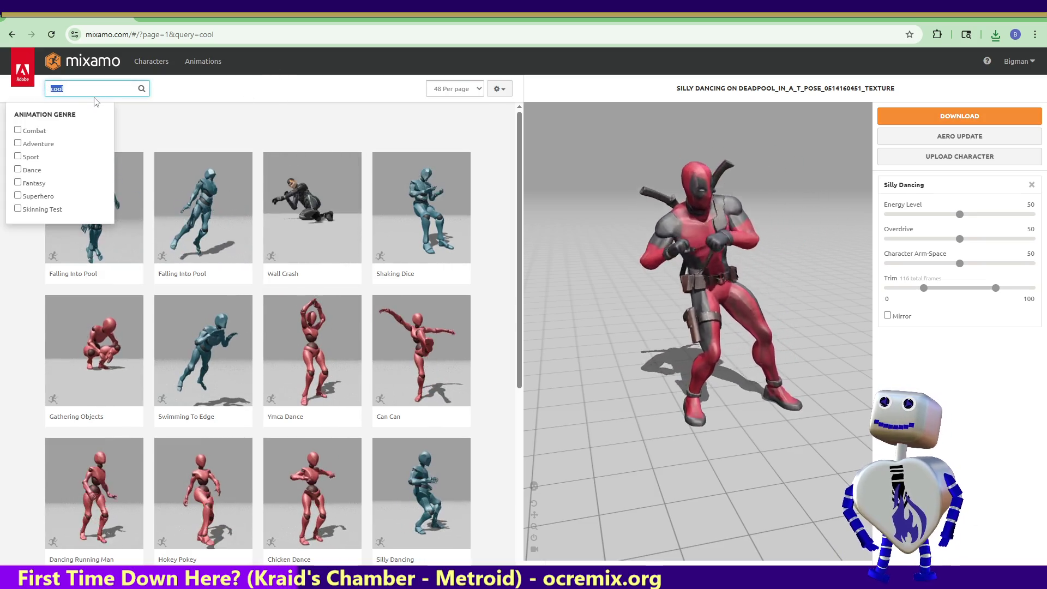
text(nd)
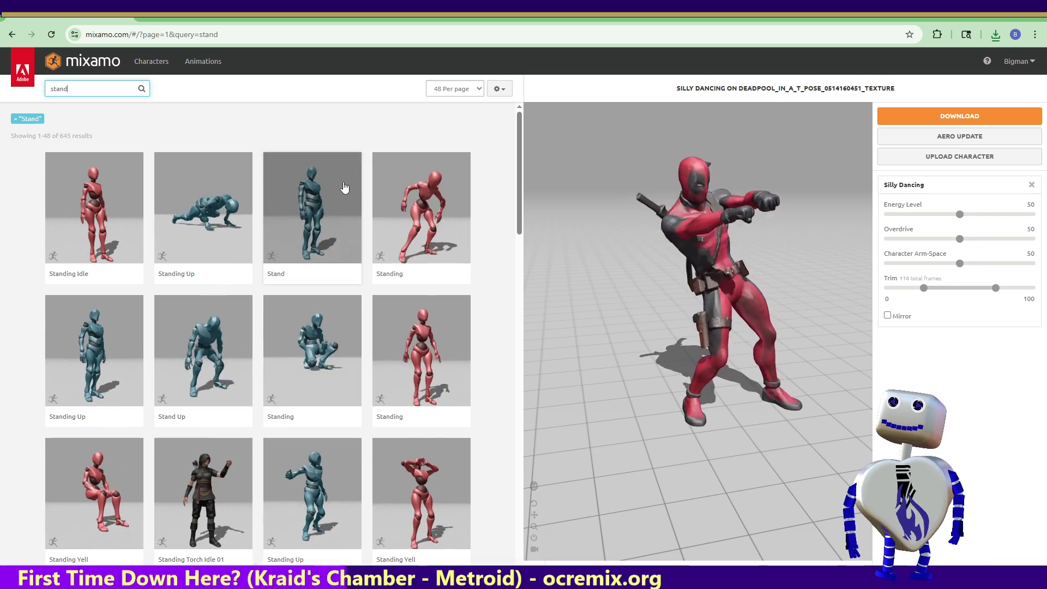
Glance over the 645 'stand' results, then search for 'leaning' instead.
scroll(521, 218, down, 3)
scroll(521, 218, up, 3)
double_click(59, 88)
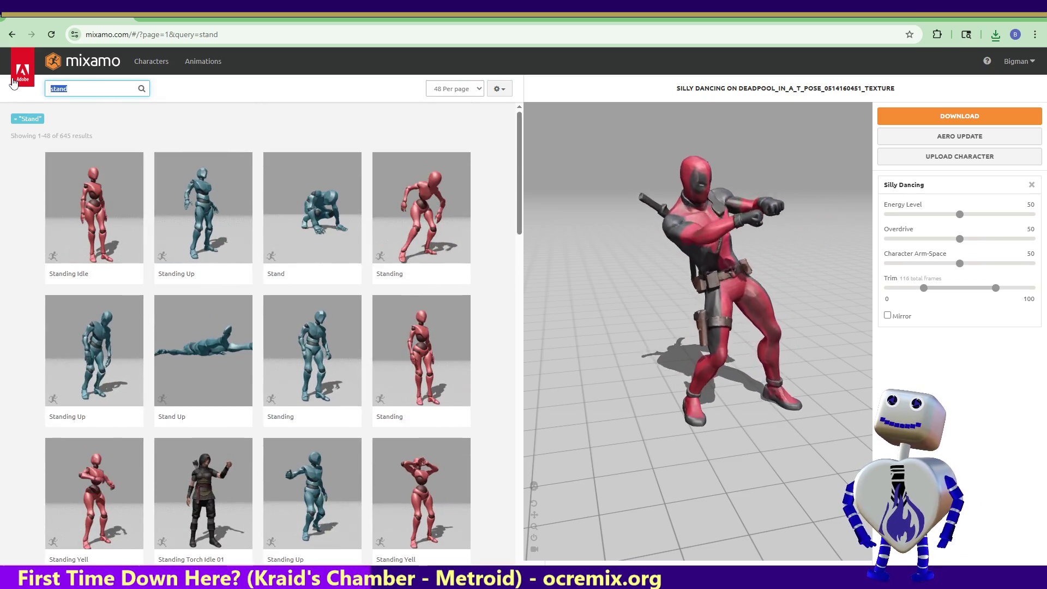
text(leaning)
key(Return)
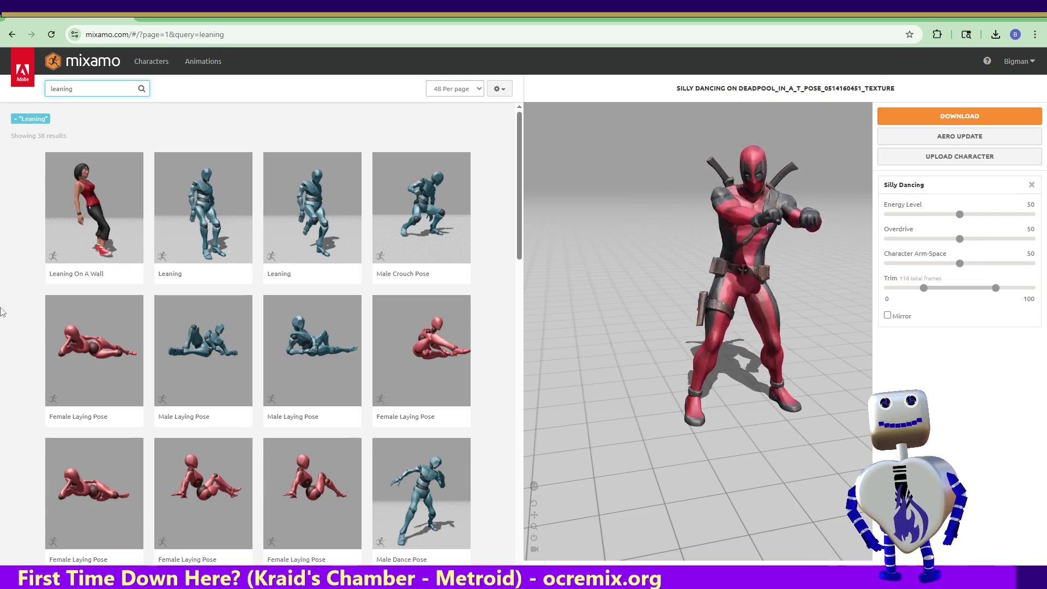
Scroll down through the 38 'leaning' results.
mouse_move(520, 238)
mouse_down()
mouse_move(529, 561)
mouse_move(523, 352)
mouse_up()
Preview Male Laying Pose on Deadpool, then switch to Leaning On A Wall.
click(105, 419)
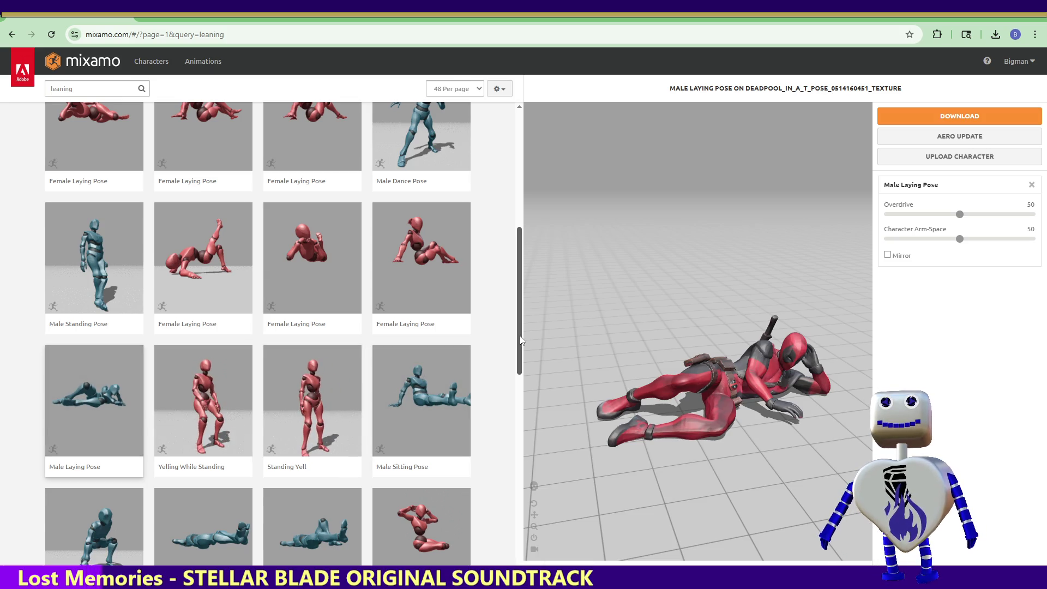
drag(524, 334, 513, 192)
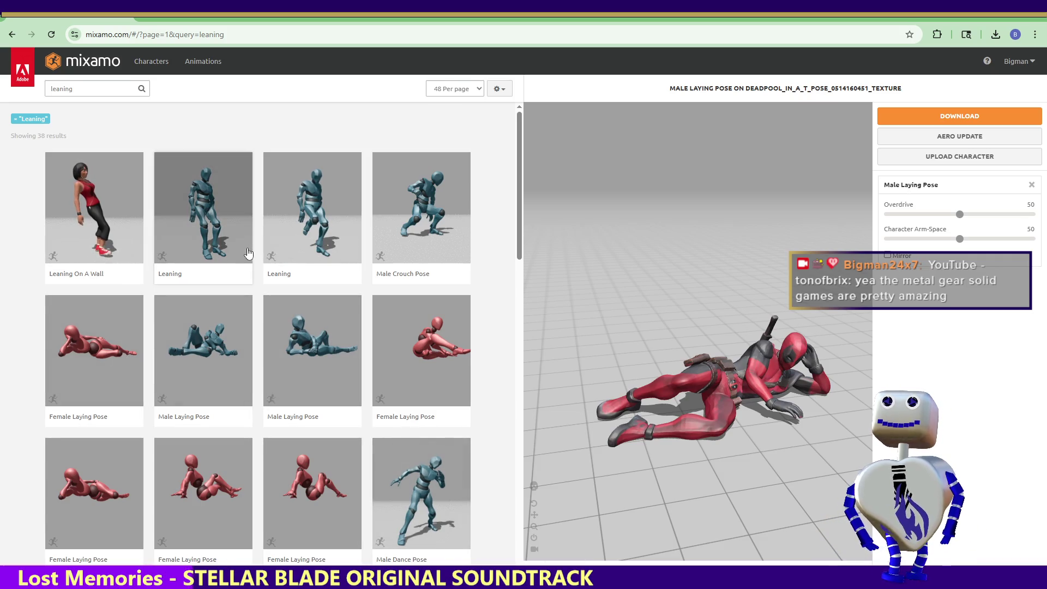
click(109, 259)
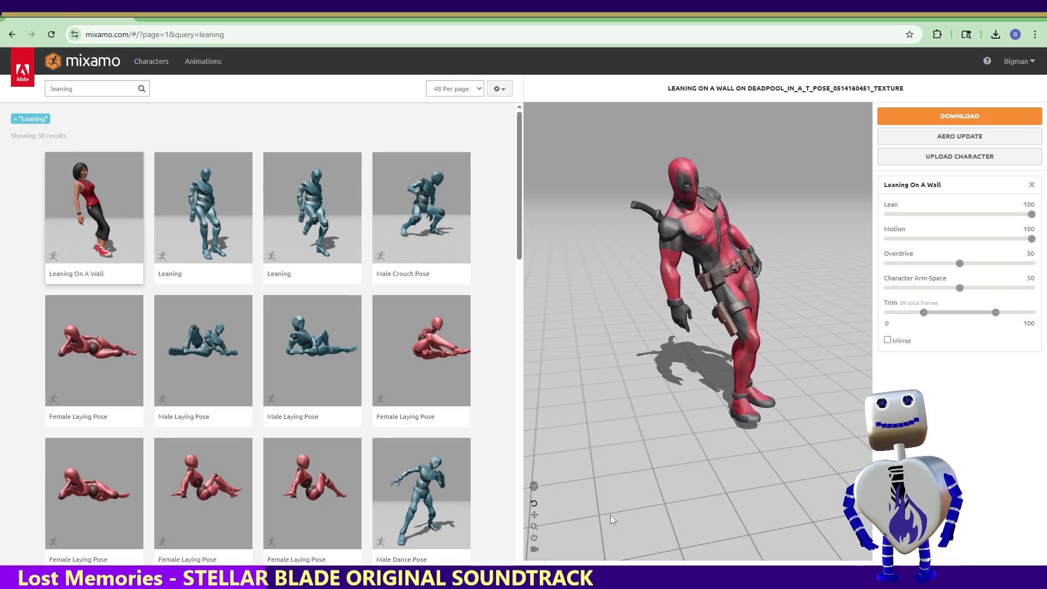
Compare the Leaning variants, apply Leaning On A Wall, and download the animated character.
mouse_move(708, 453)
mouse_down()
mouse_move(741, 435)
mouse_move(679, 439)
mouse_move(693, 440)
mouse_up()
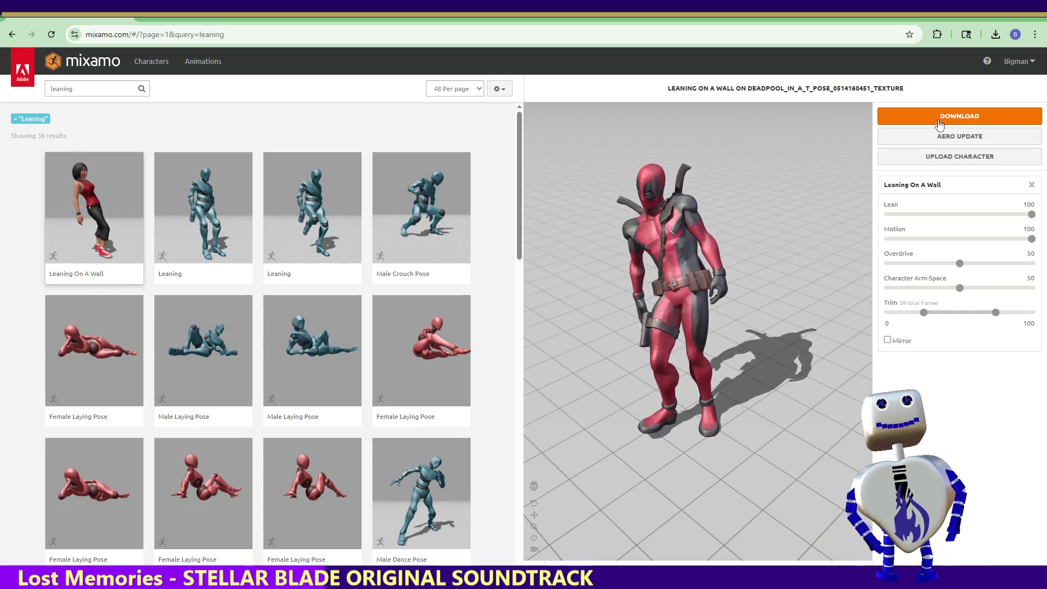
click(207, 221)
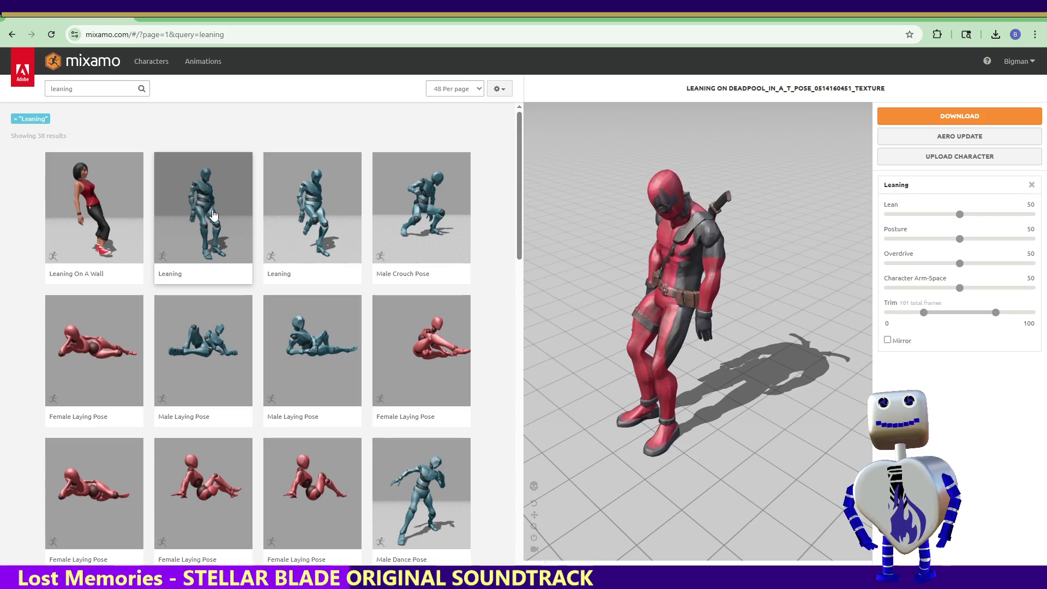
click(96, 240)
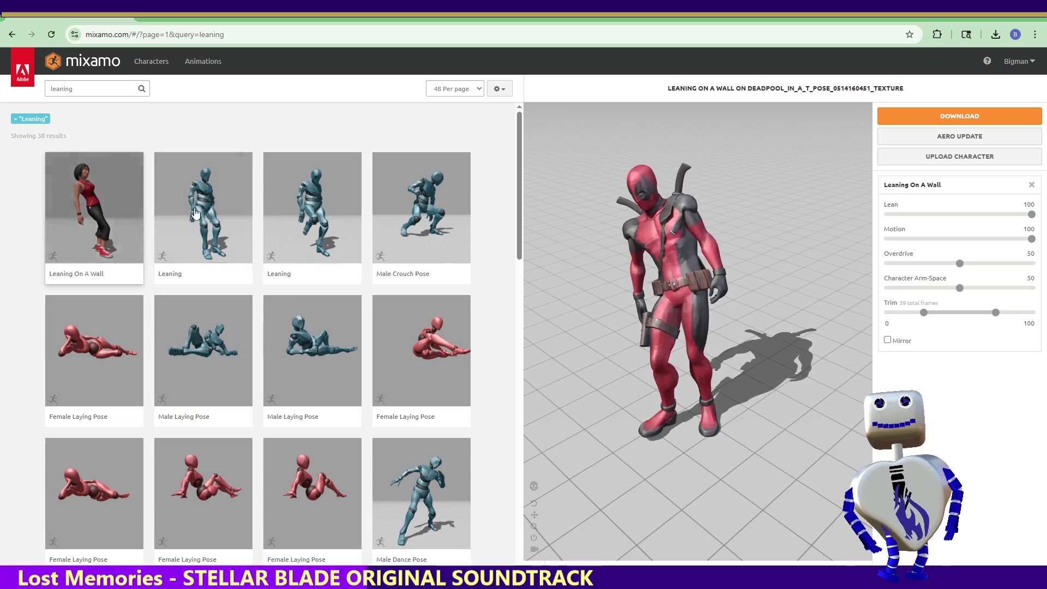
click(313, 220)
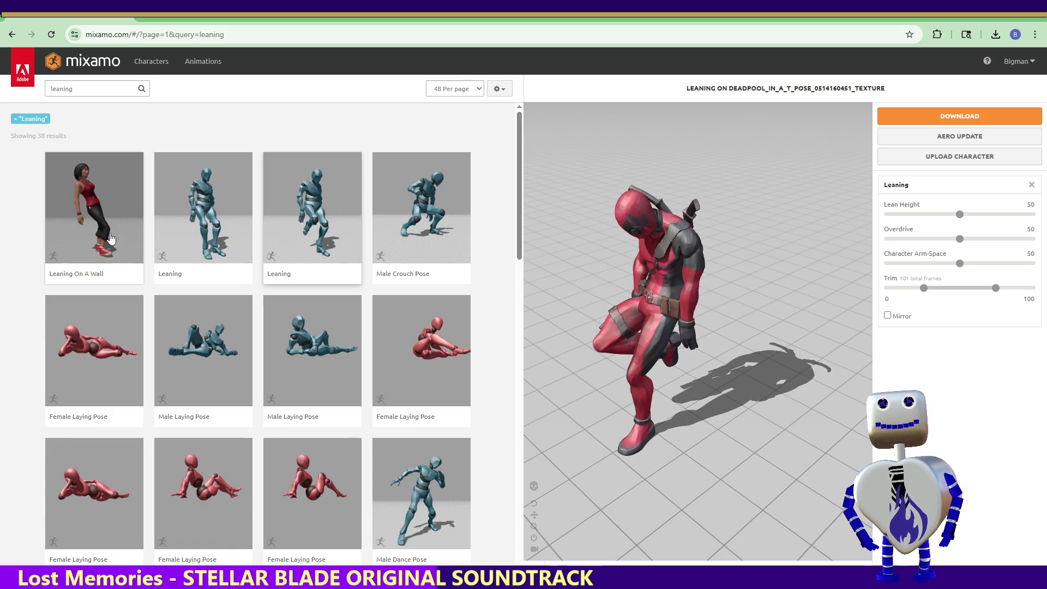
click(110, 238)
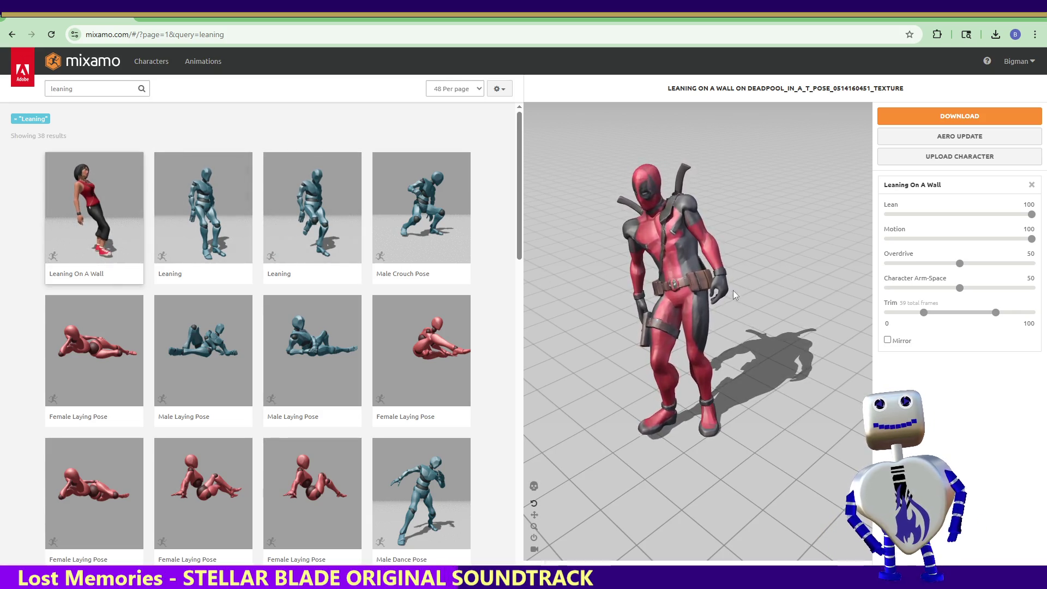
click(907, 126)
click(675, 242)
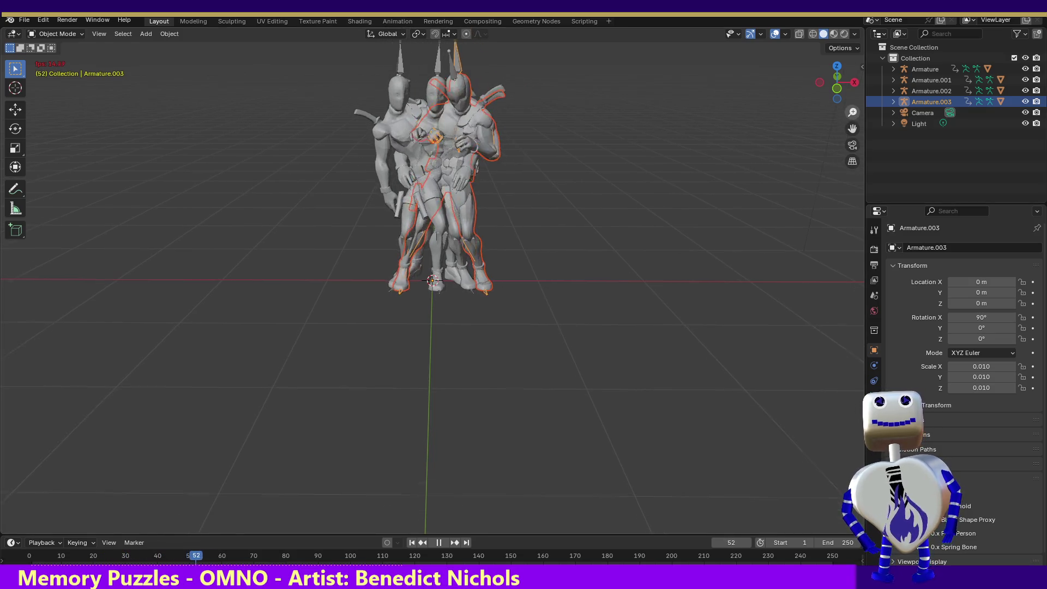
Hide Armature.001, .002 and .003, unhide all with Alt+H, and rewind playback to the start.
drag(853, 128, 853, 132)
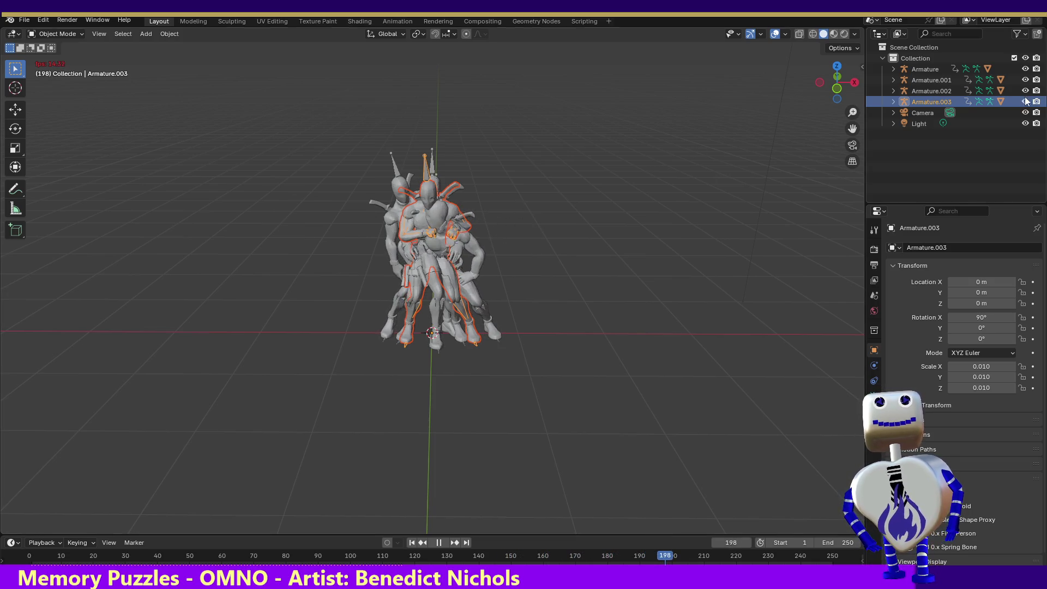
click(1025, 80)
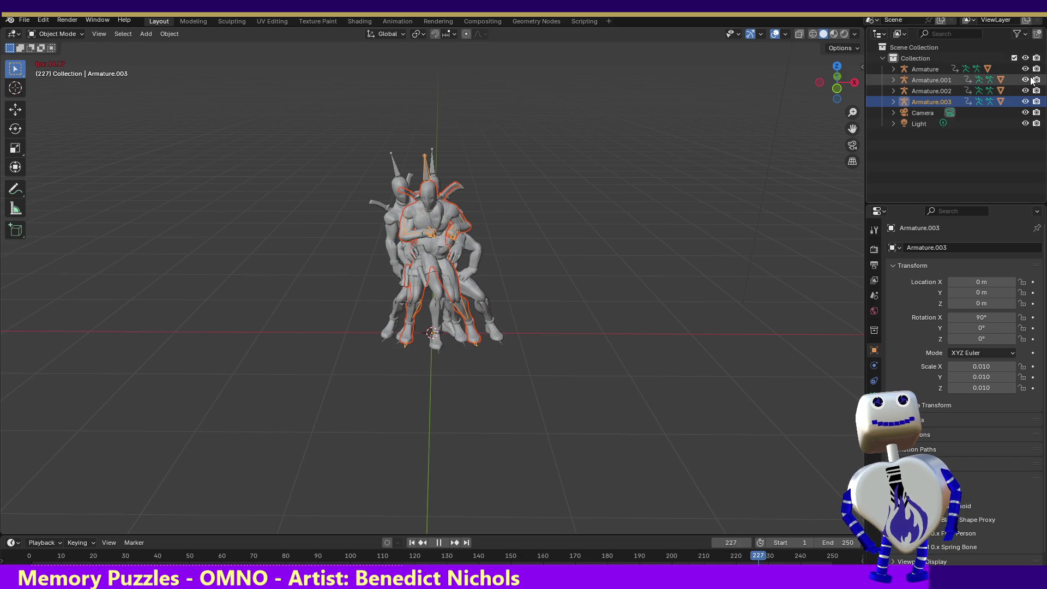
click(1025, 91)
click(1025, 102)
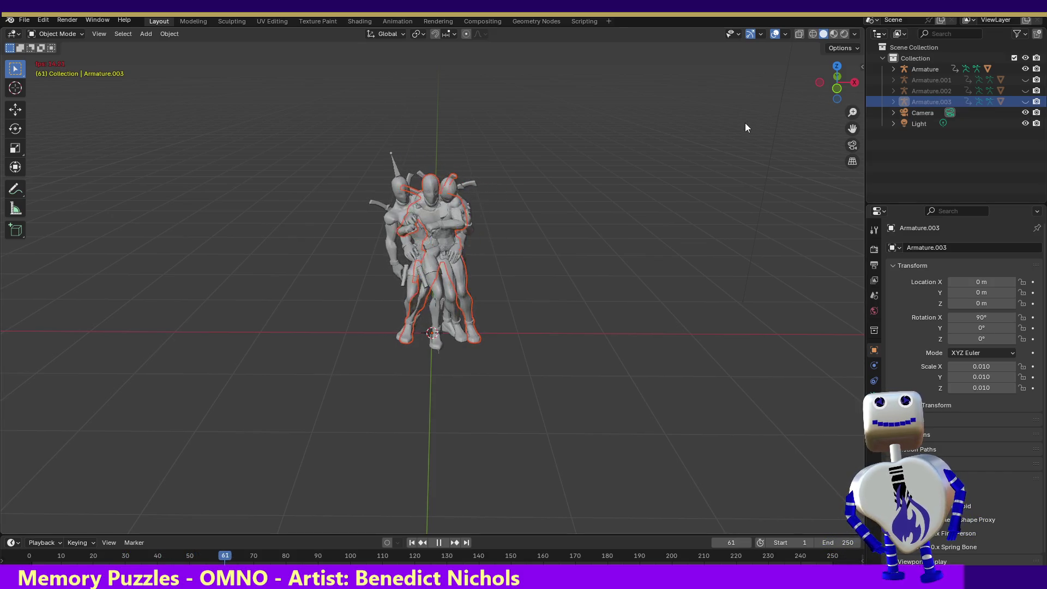
key(alt+h)
key(shift+Left)
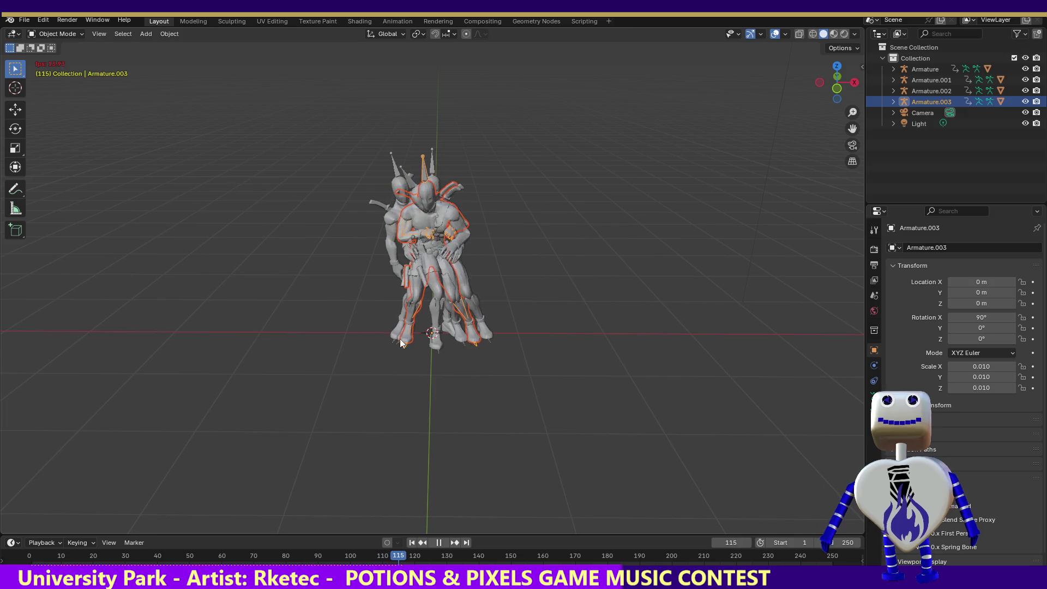
Pause at frame 130, select Armature.001, and pick the temp.001 mesh with the Move tool.
click(439, 542)
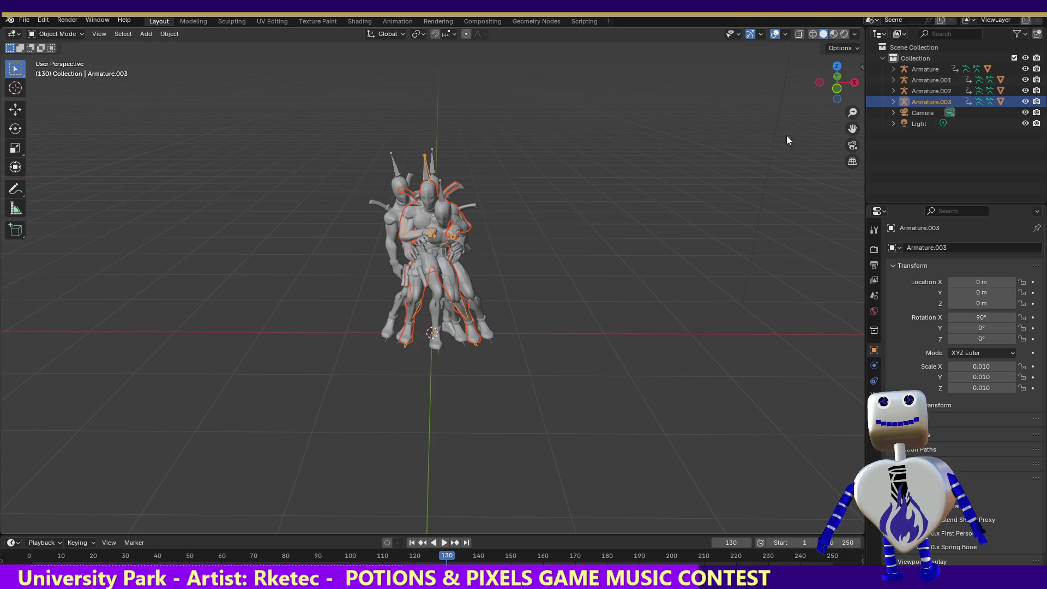
click(927, 69)
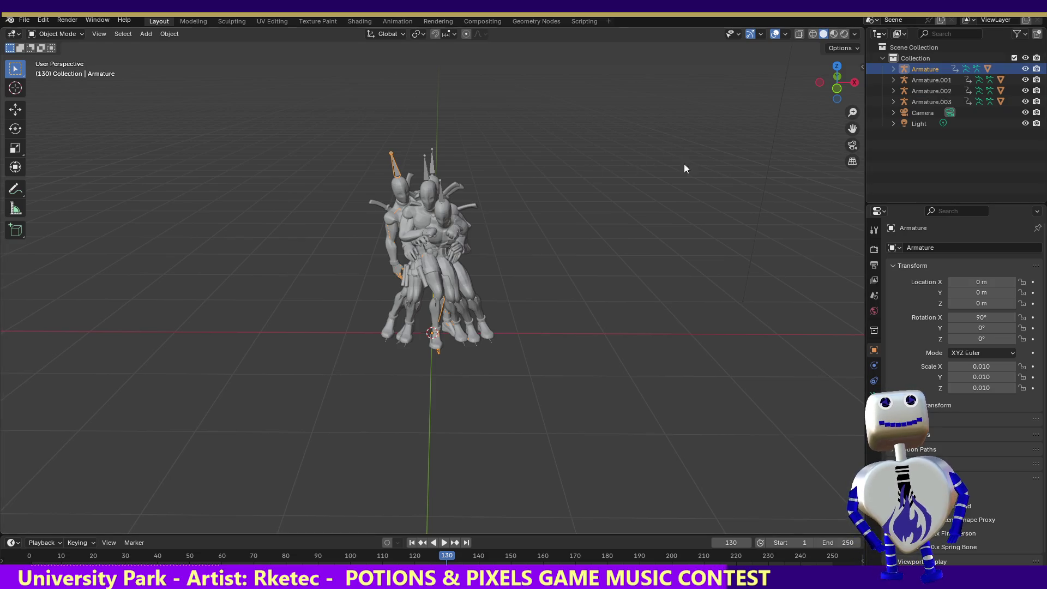
click(949, 80)
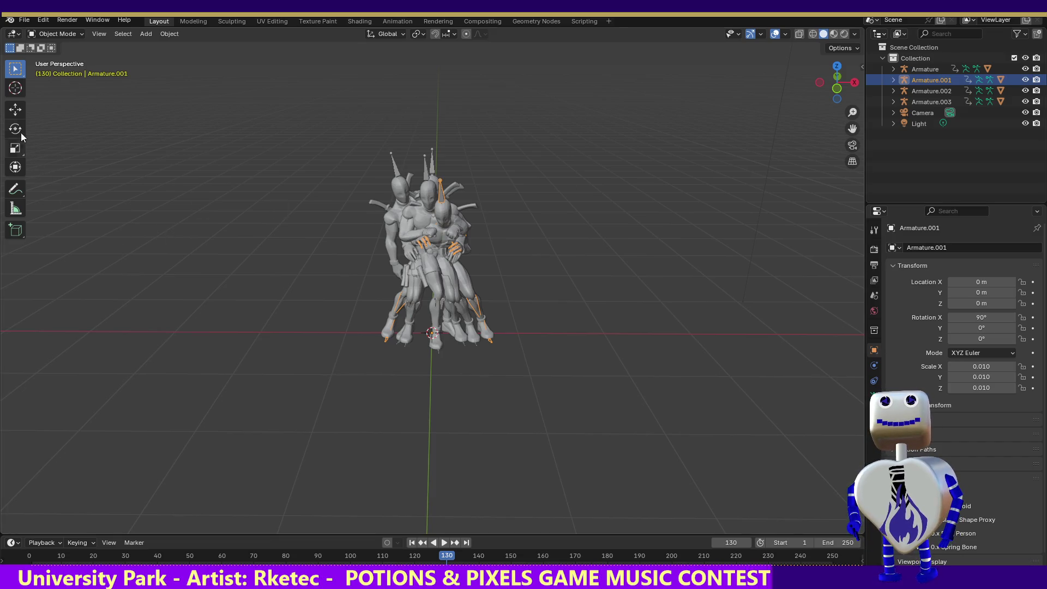
click(13, 112)
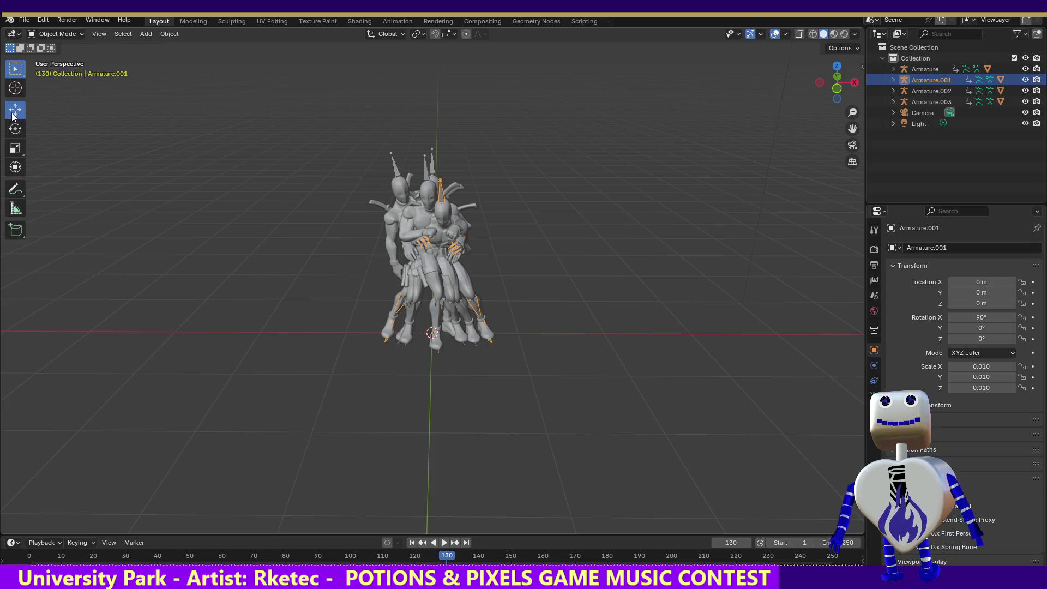
click(444, 210)
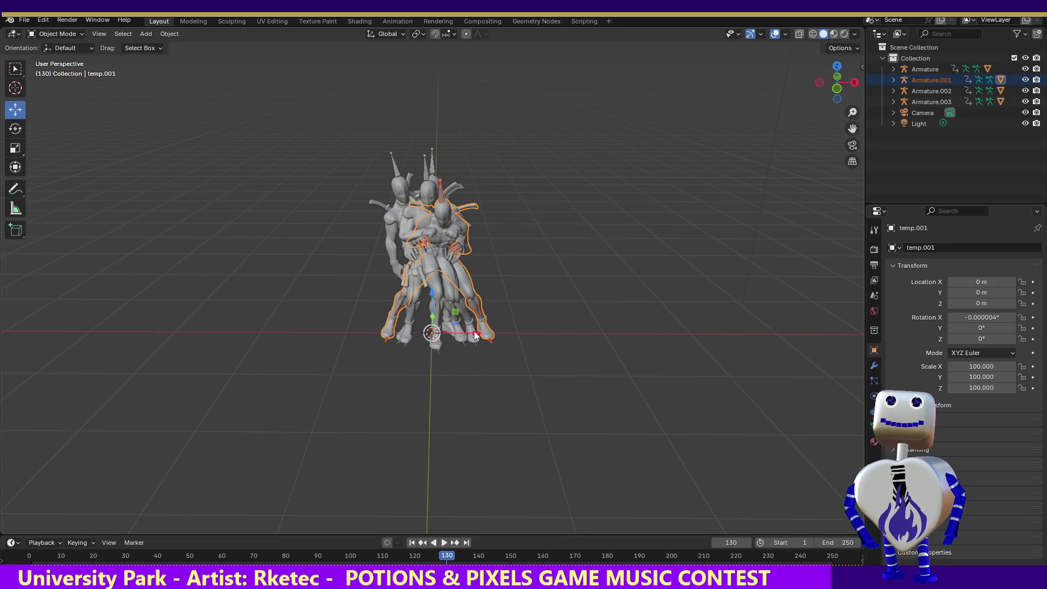
Move temp.001 right, Armature.003 about 1.9 m right, and Armature.002 about 4.5 m left along X.
drag(475, 334, 787, 339)
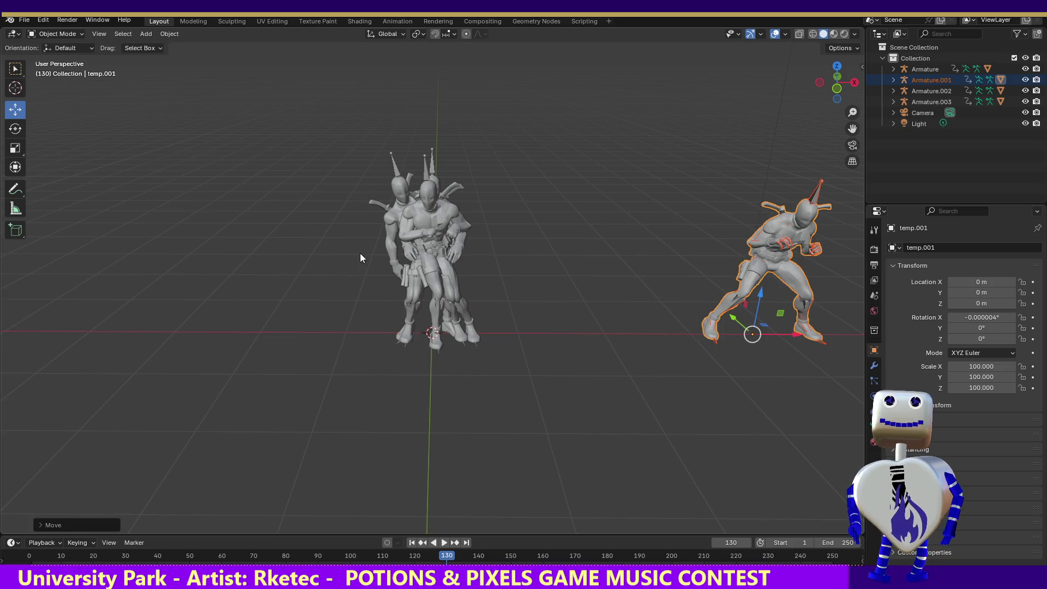
click(424, 213)
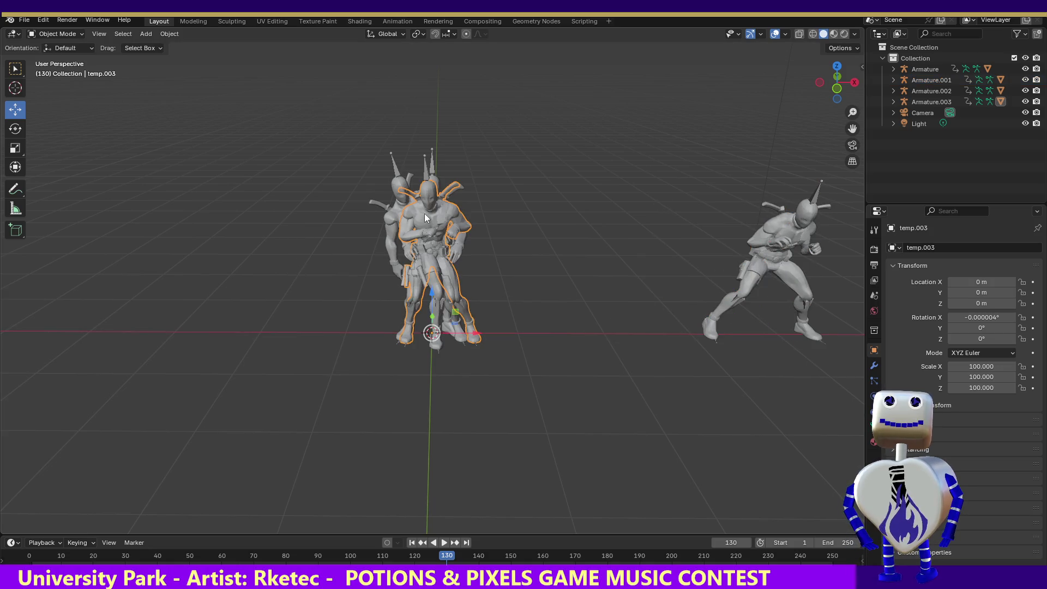
click(426, 174)
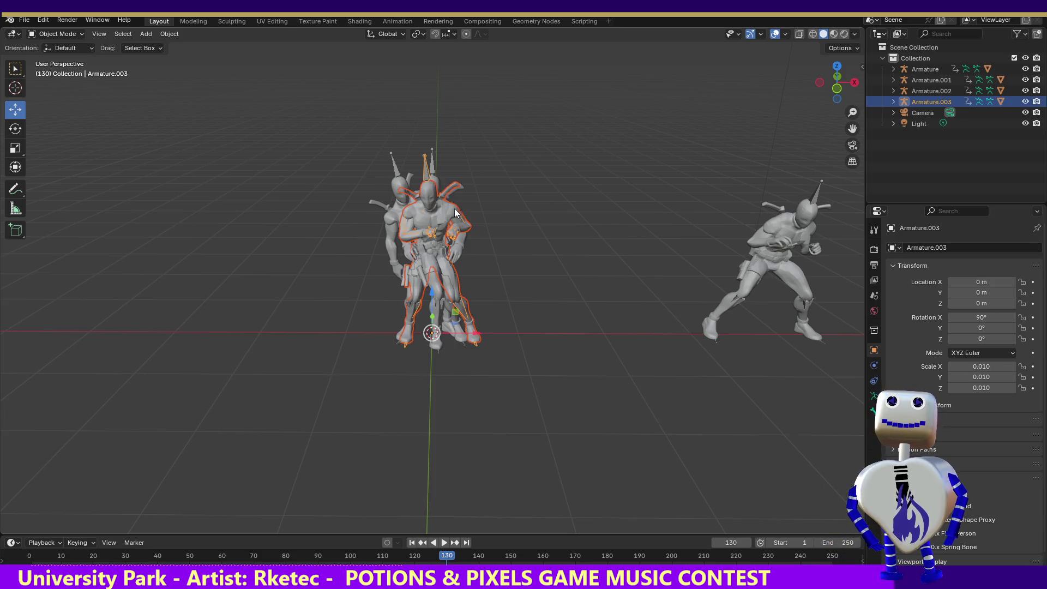
drag(479, 340, 645, 335)
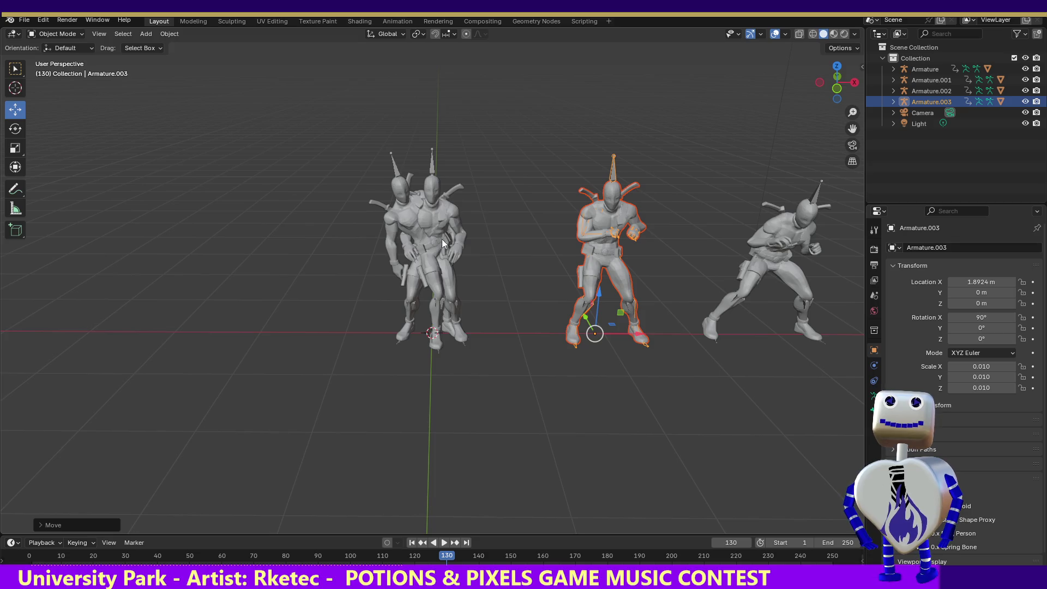
click(433, 178)
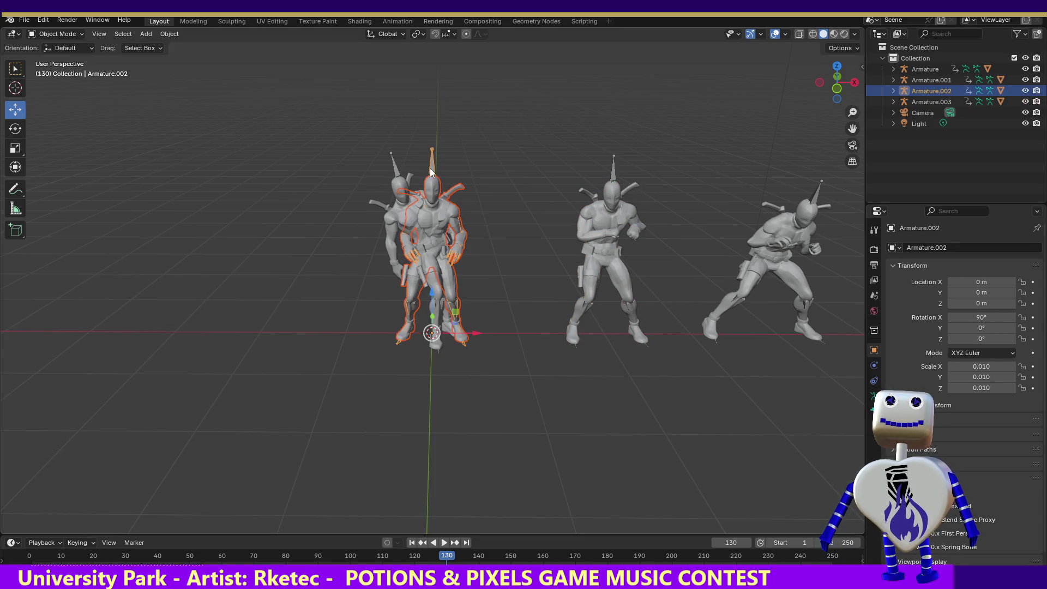
drag(479, 334, 90, 331)
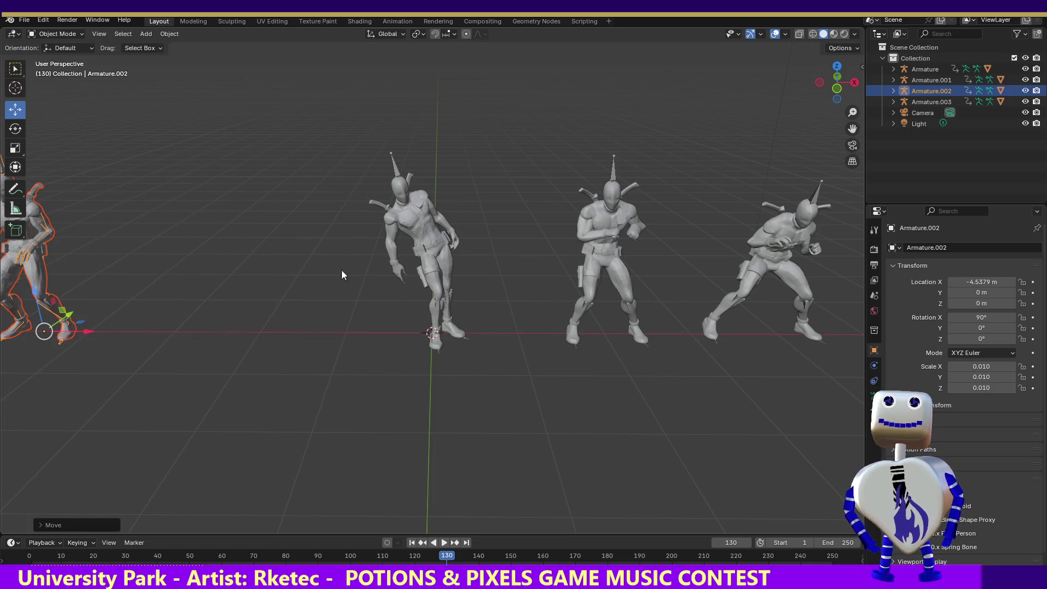
Select the first Armature, enlarge the Timeline to show its keyframes, and resume playback.
click(404, 217)
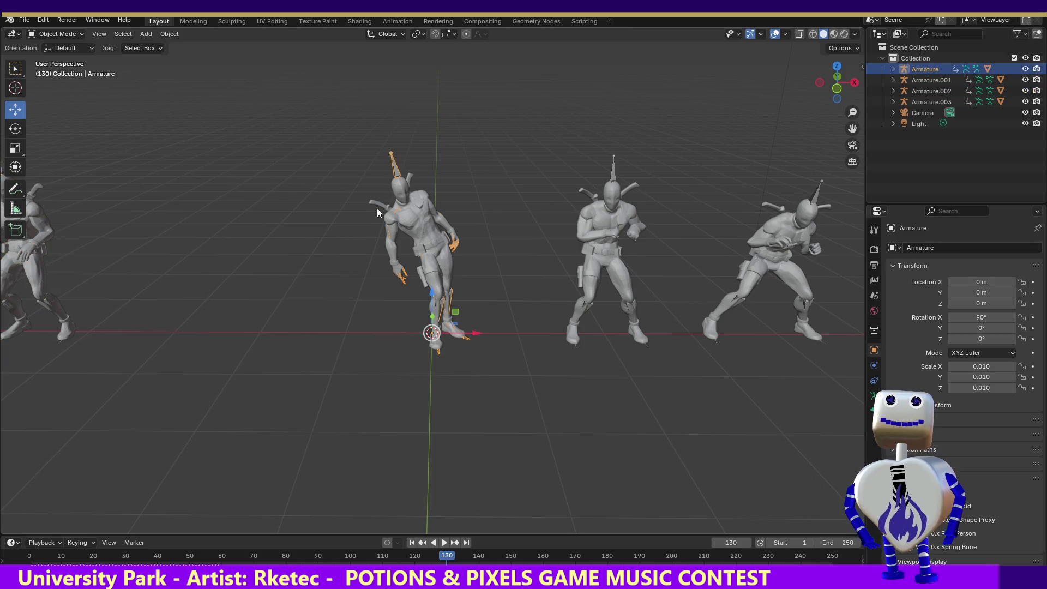
drag(346, 536, 352, 411)
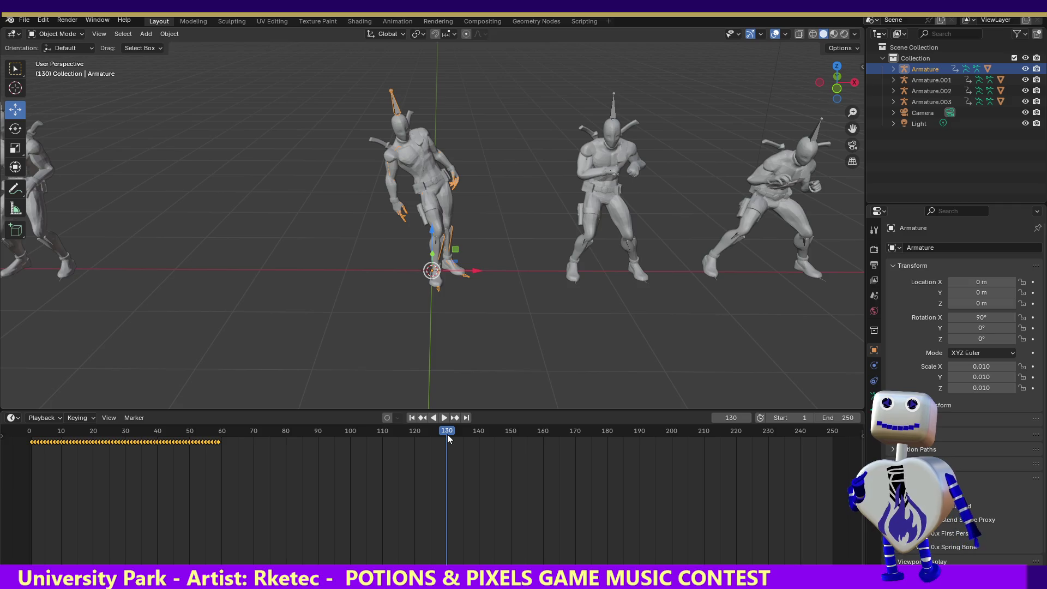
key(space)
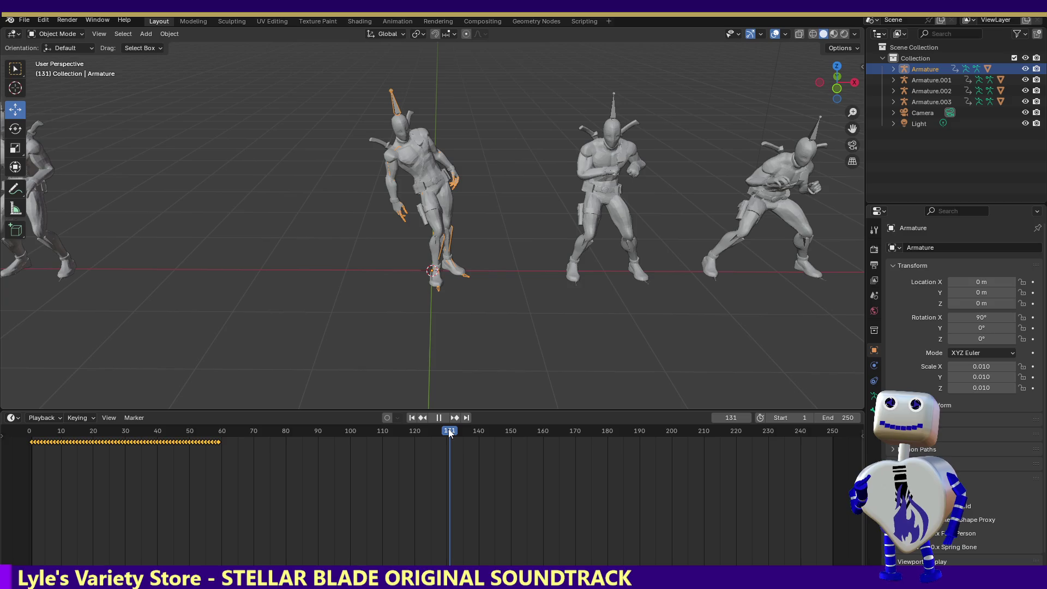
Rewind and stop playback at the first frame, then switch to the Animation workspace.
drag(440, 427, 17, 449)
key(space)
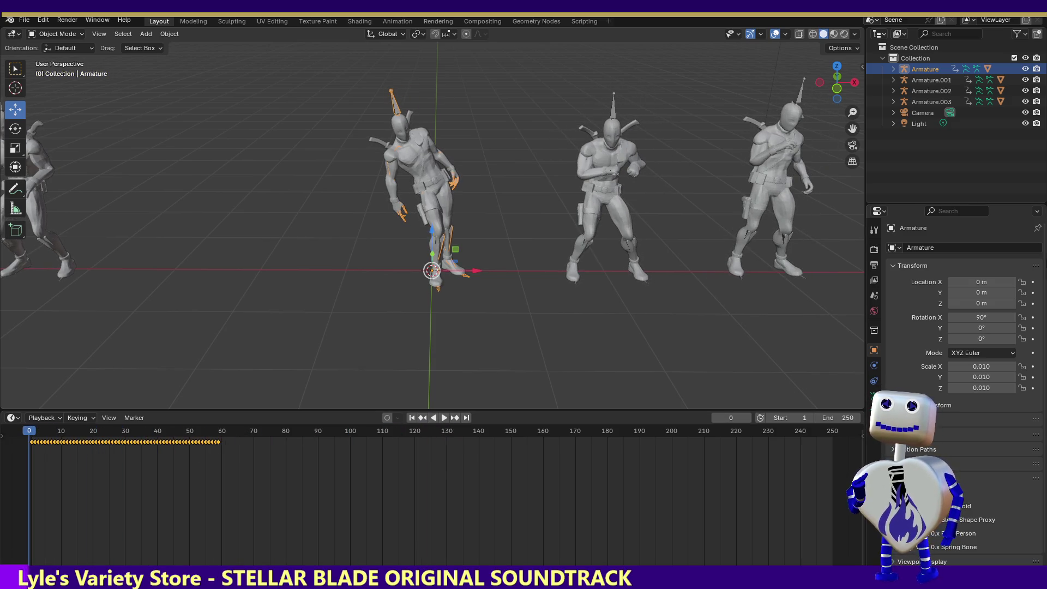
click(398, 21)
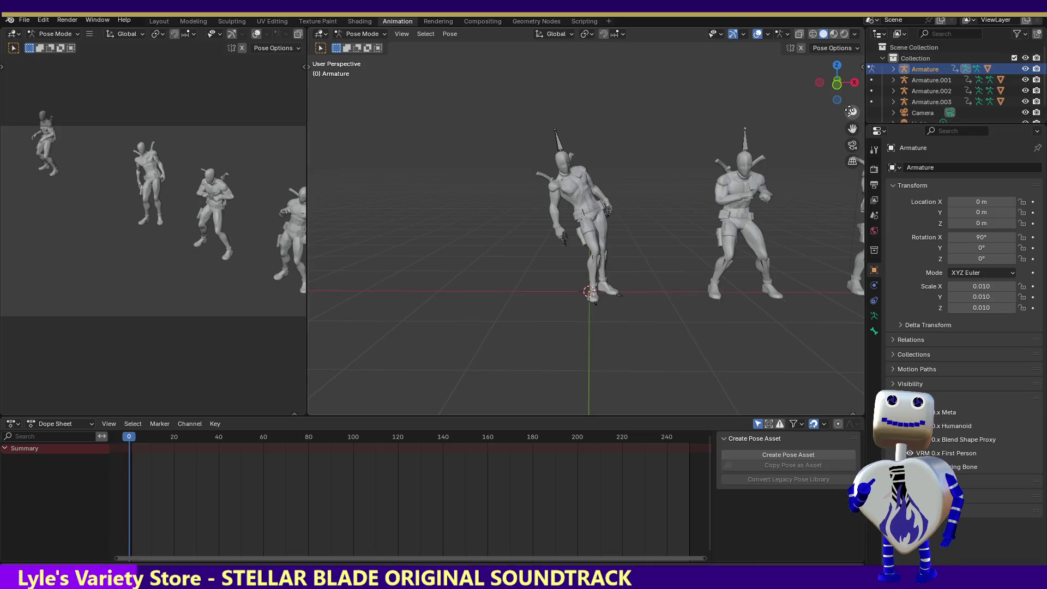
Select the mixamorig:HeadTop_End and mixamorig:Spine bones to view their Dope Sheet channels.
scroll(731, 149, up, 1)
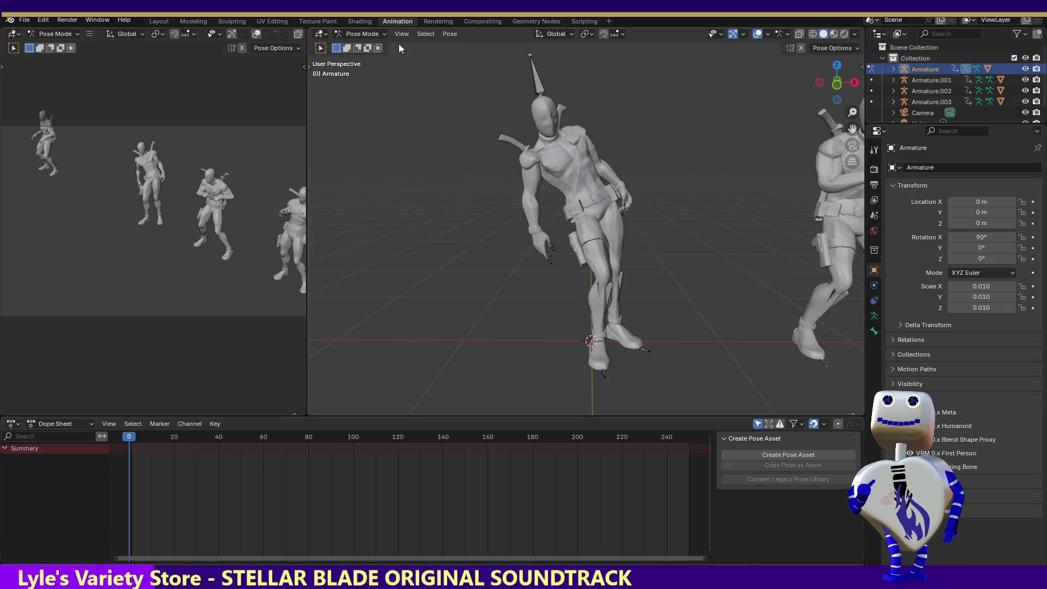
click(536, 82)
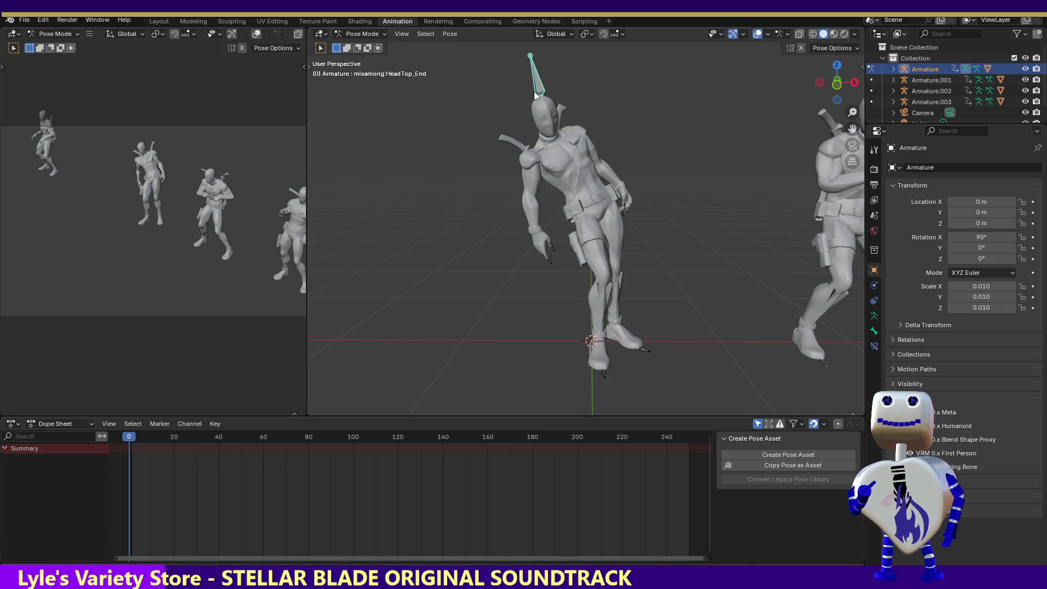
click(567, 198)
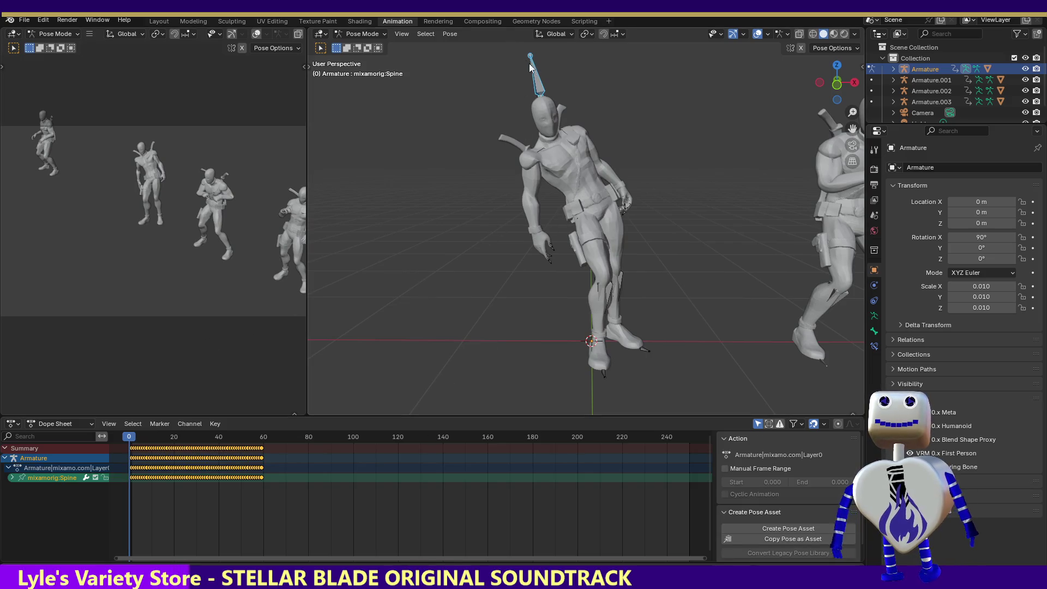
click(536, 79)
Box-select all the character's bones, then mute and unmute the Hips channel.
drag(504, 49, 673, 404)
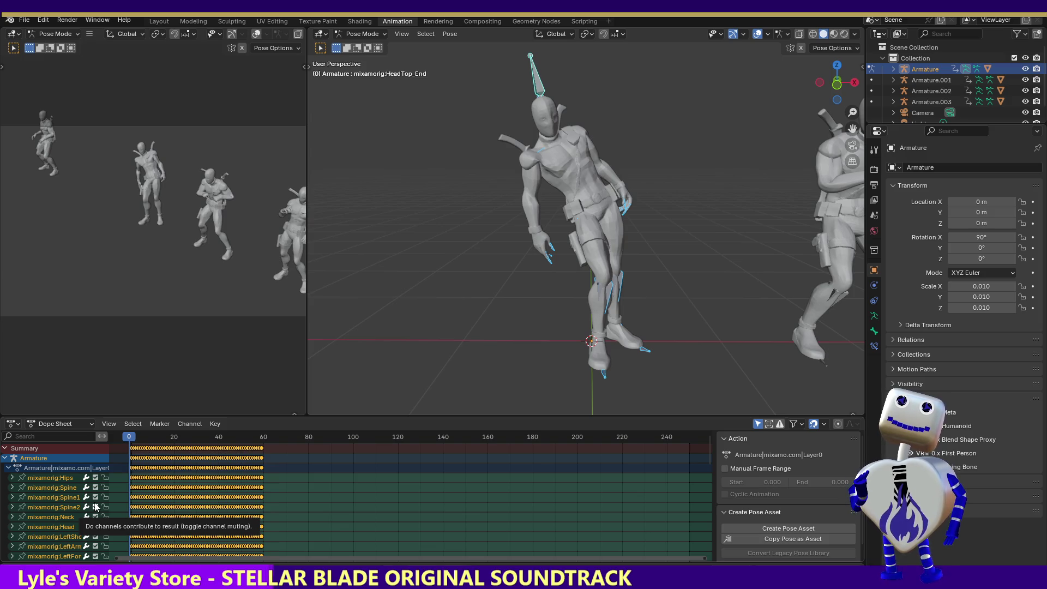
click(95, 478)
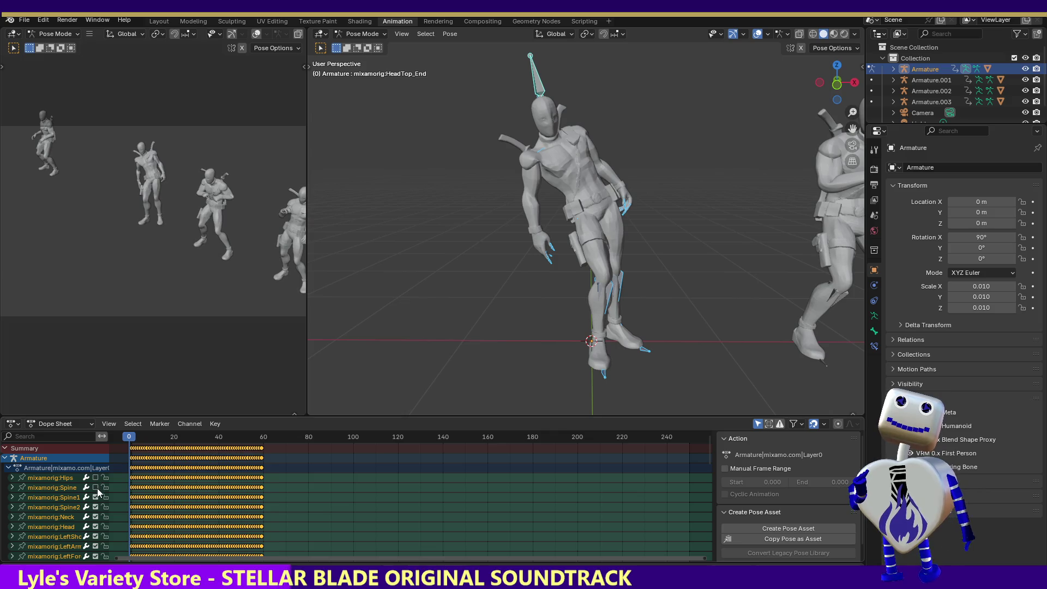
click(100, 477)
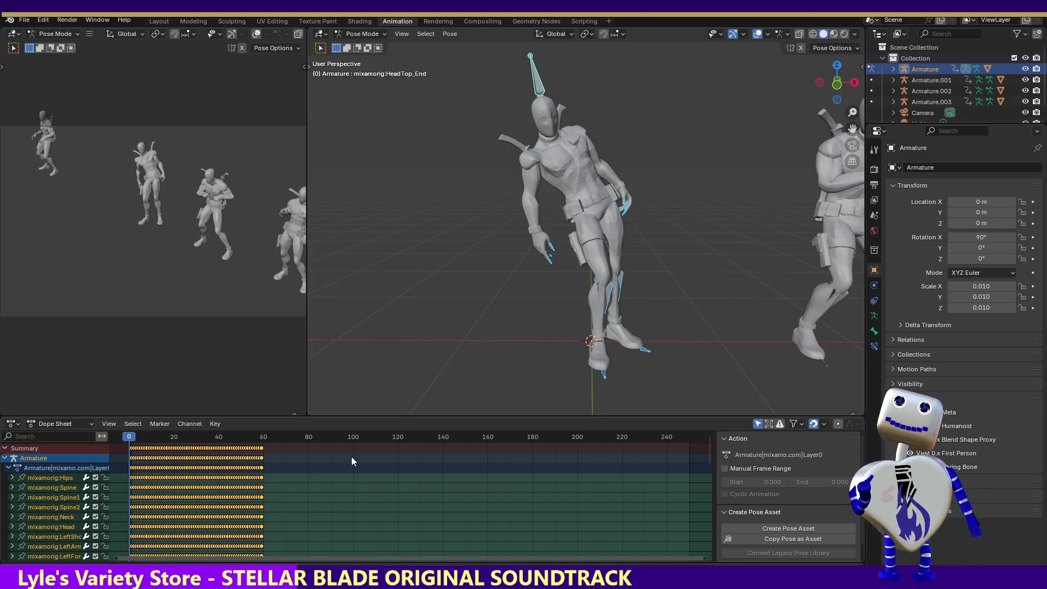
Scrub the playhead from frame 27 to 72, settling on frame 71.
drag(131, 439, 286, 437)
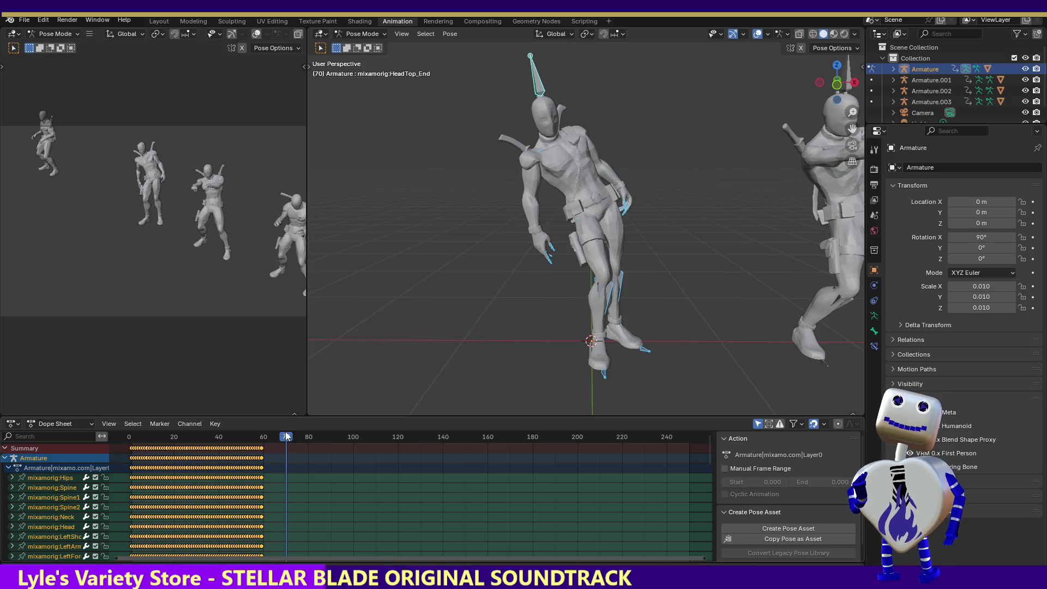
drag(288, 437, 288, 436)
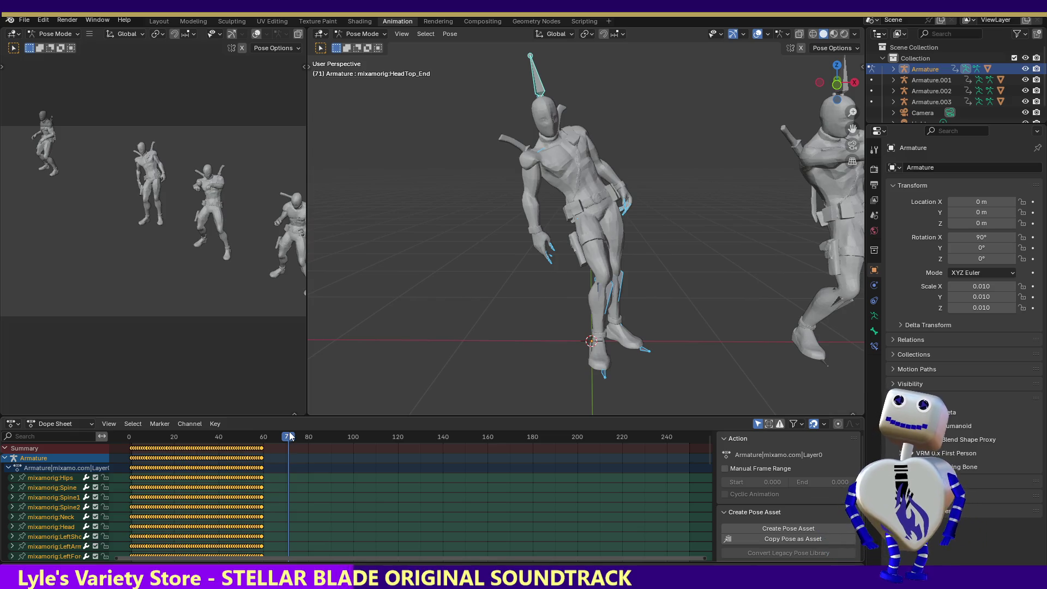
drag(291, 437, 292, 436)
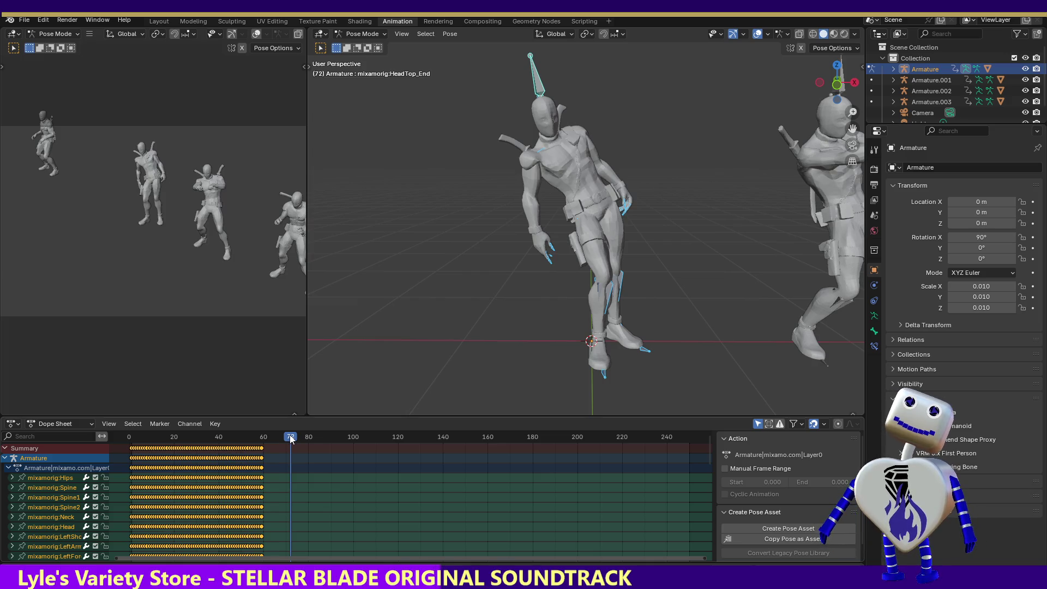
drag(292, 440, 290, 439)
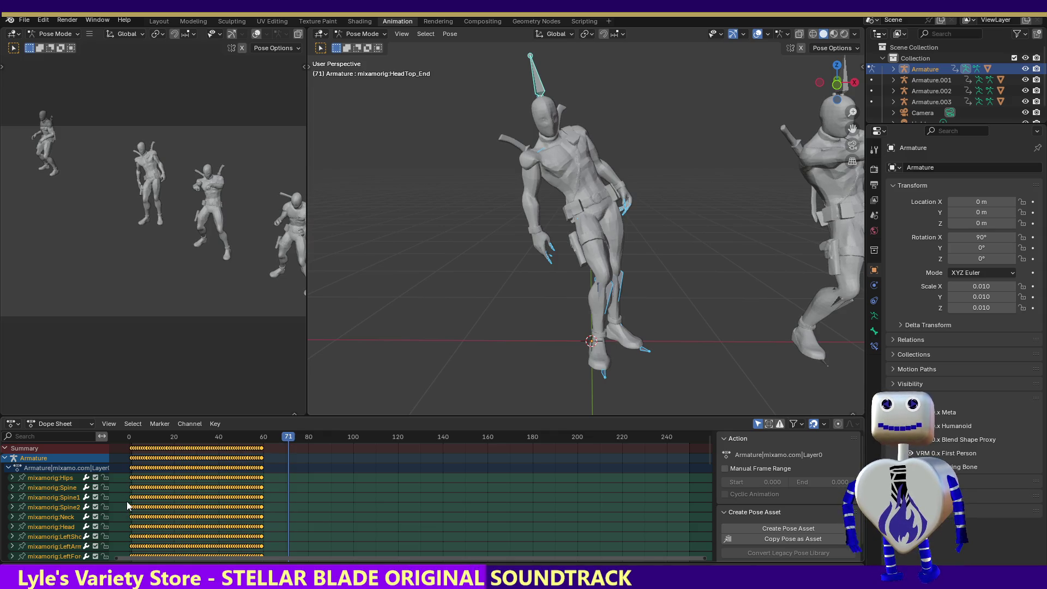
Expand and collapse the Hips channel, then delete all its keyframes.
click(11, 477)
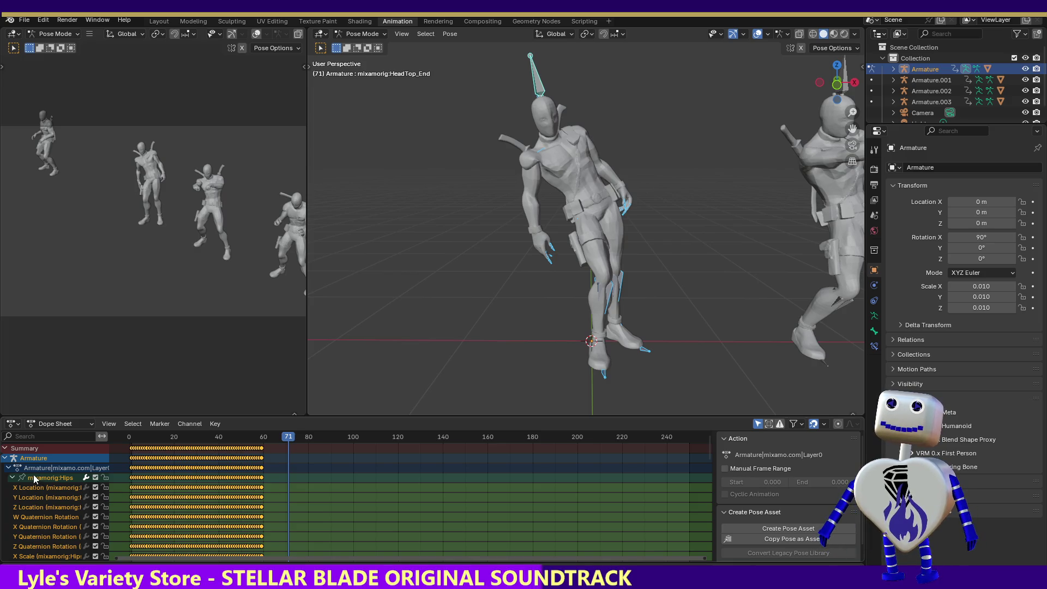
click(11, 478)
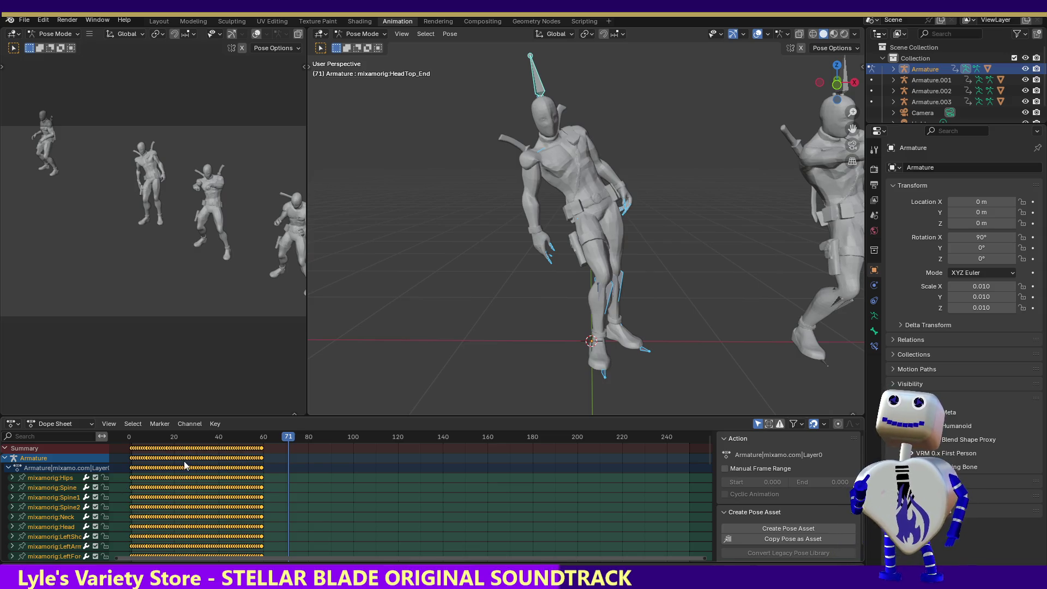
mouse_move(270, 473)
mouse_down()
mouse_move(114, 495)
mouse_move(115, 482)
mouse_up()
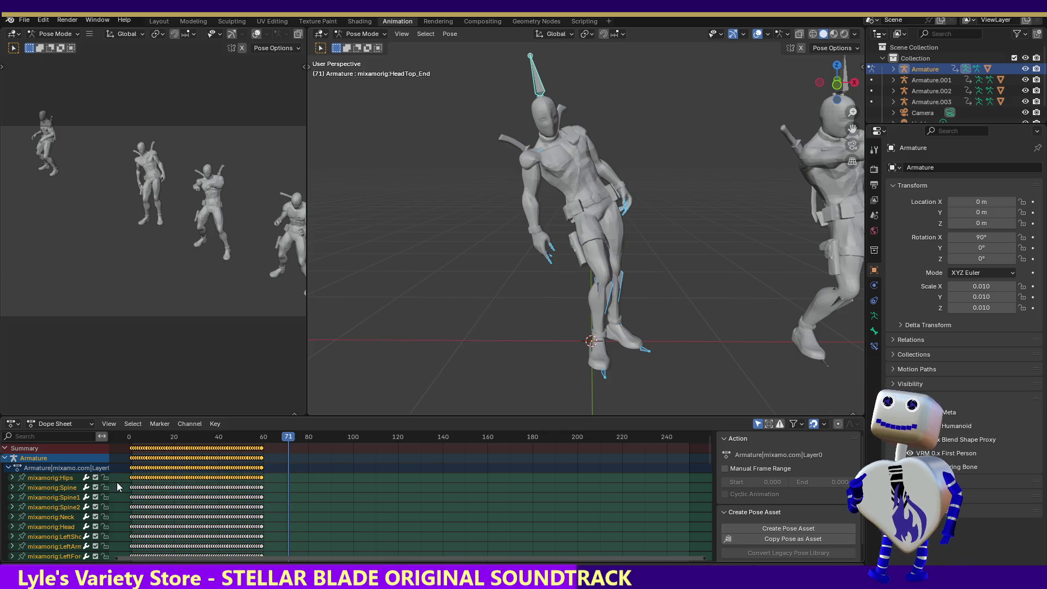
key(Delete)
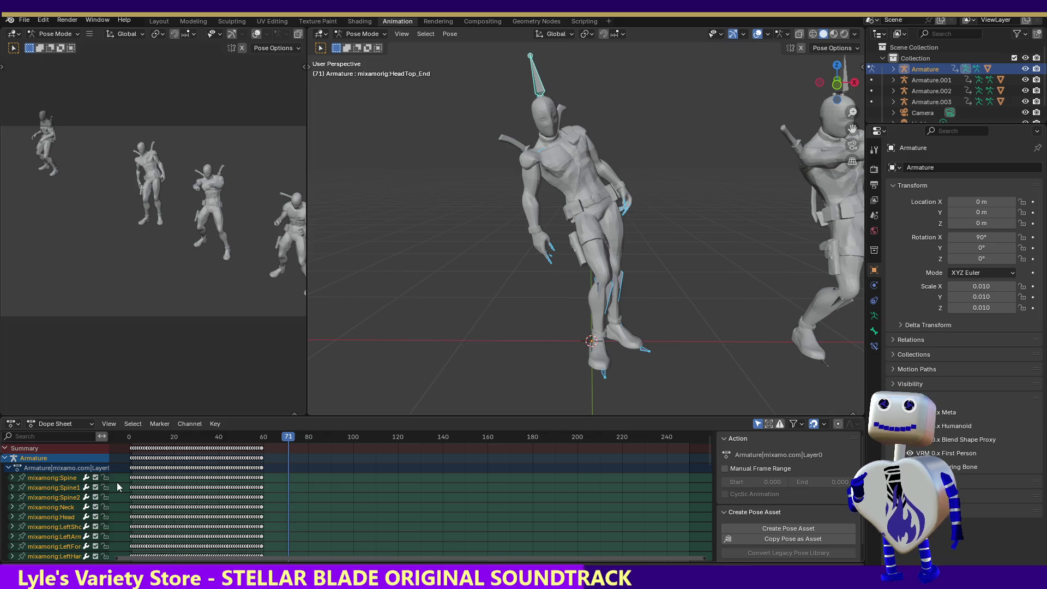
Scrub between frames 28 and 71, undo the Hips keyframe deletion, and return to frame 37.
mouse_move(281, 440)
mouse_down()
mouse_move(117, 440)
mouse_move(192, 440)
mouse_up()
click(281, 440)
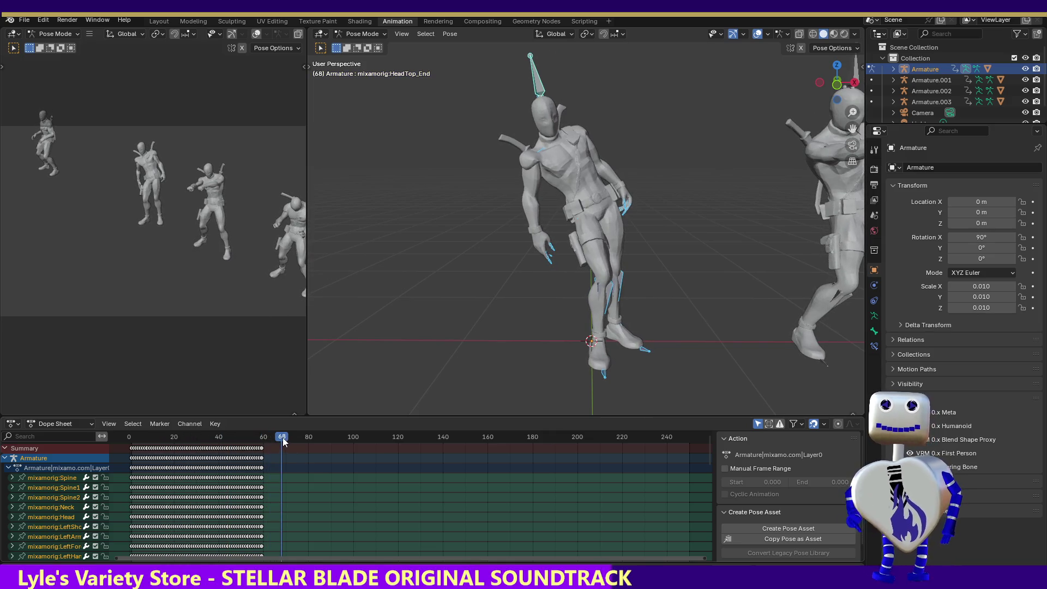
key(Right)
key(Right)
key(Right)
key(ctrl+z)
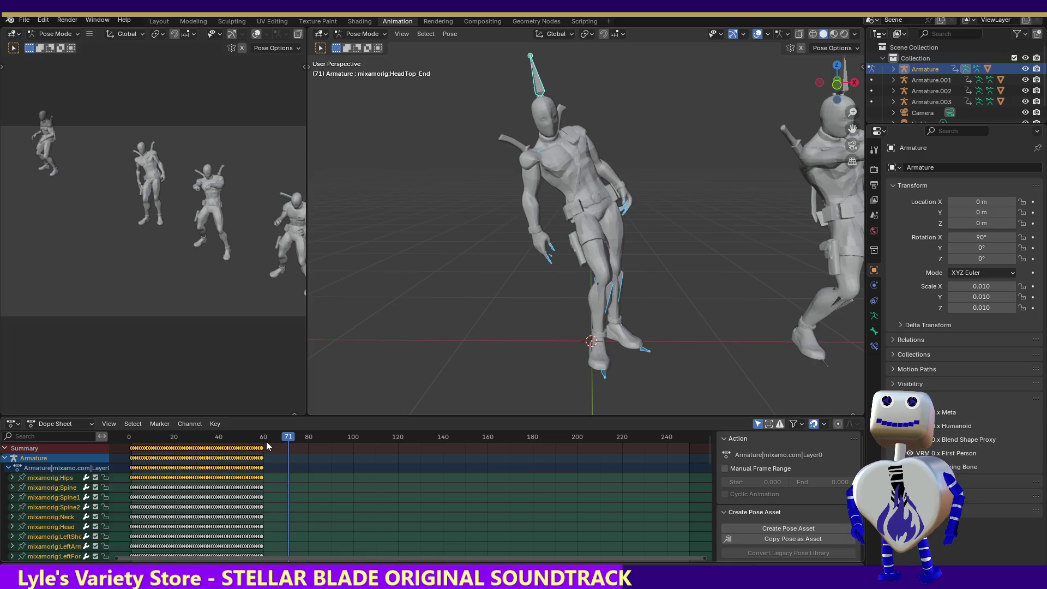
mouse_move(283, 440)
mouse_down()
mouse_move(132, 444)
mouse_move(212, 448)
mouse_up()
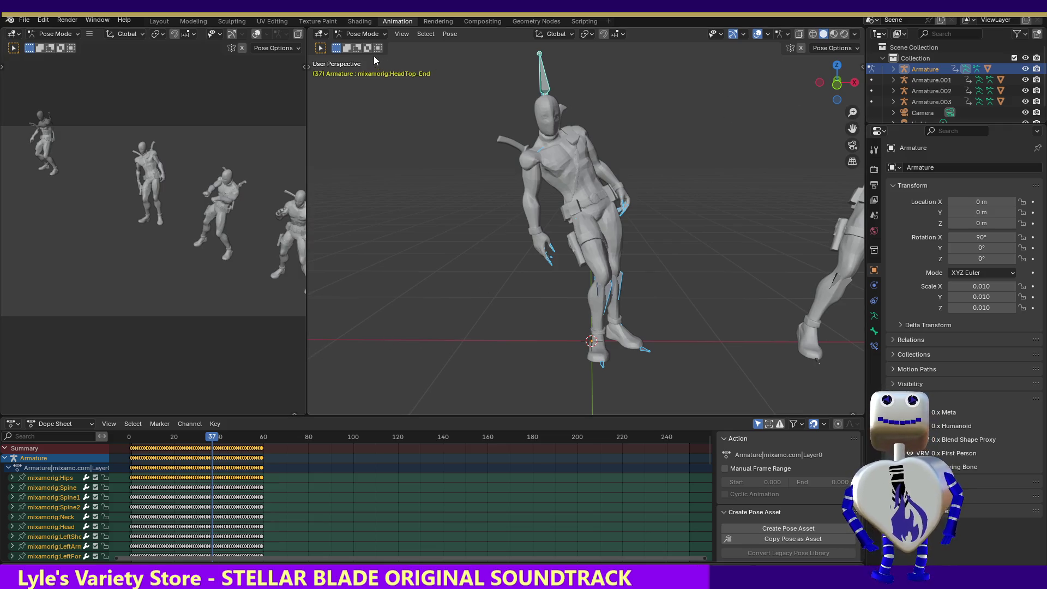
click(362, 34)
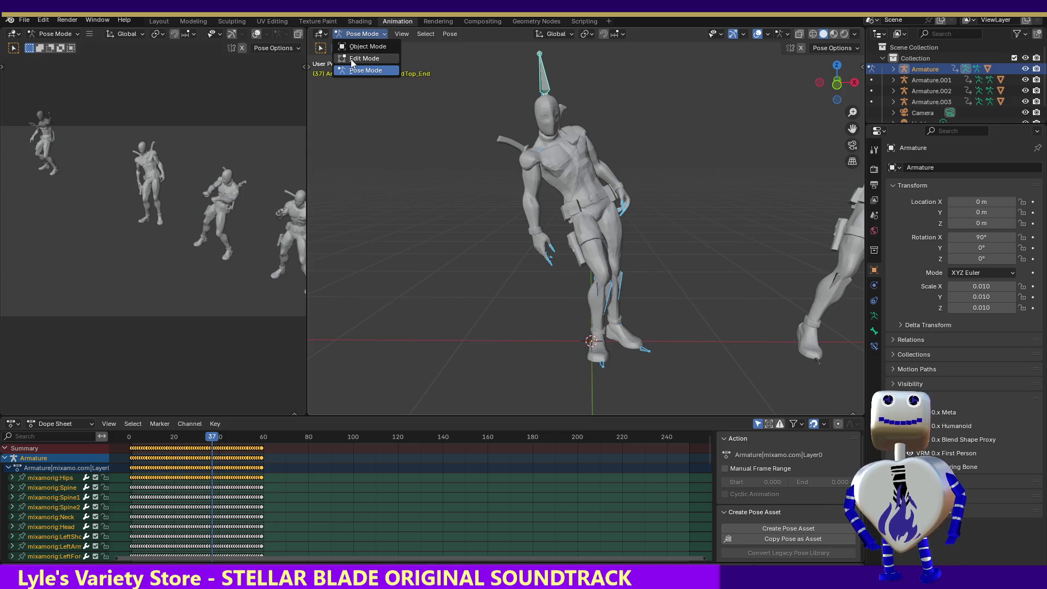
Stay in Pose Mode and try the Spine, toe-end and head-top bones, ending on mixamorig:Hips.
click(706, 223)
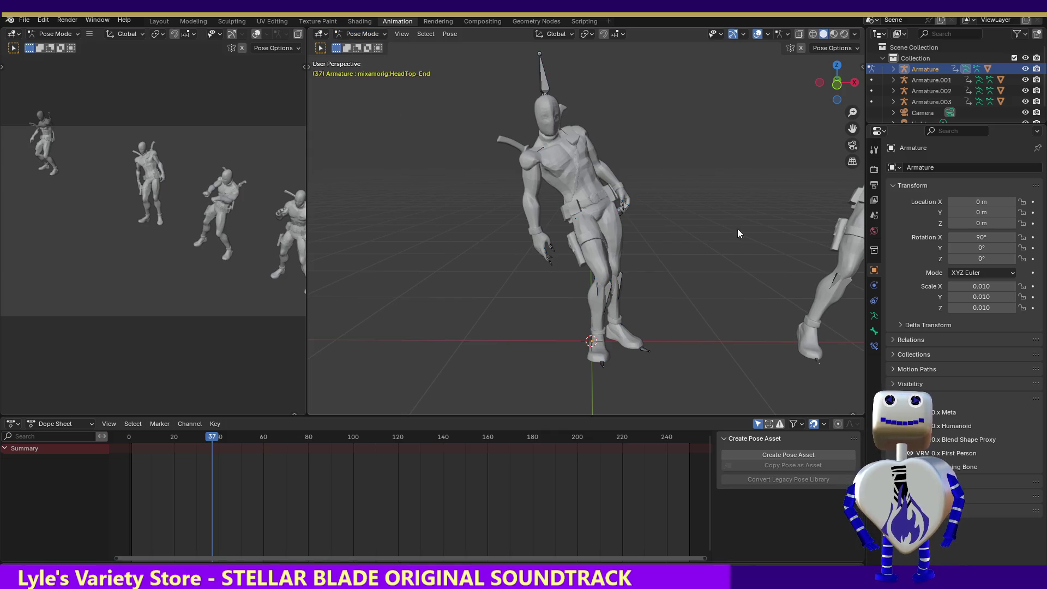
click(573, 181)
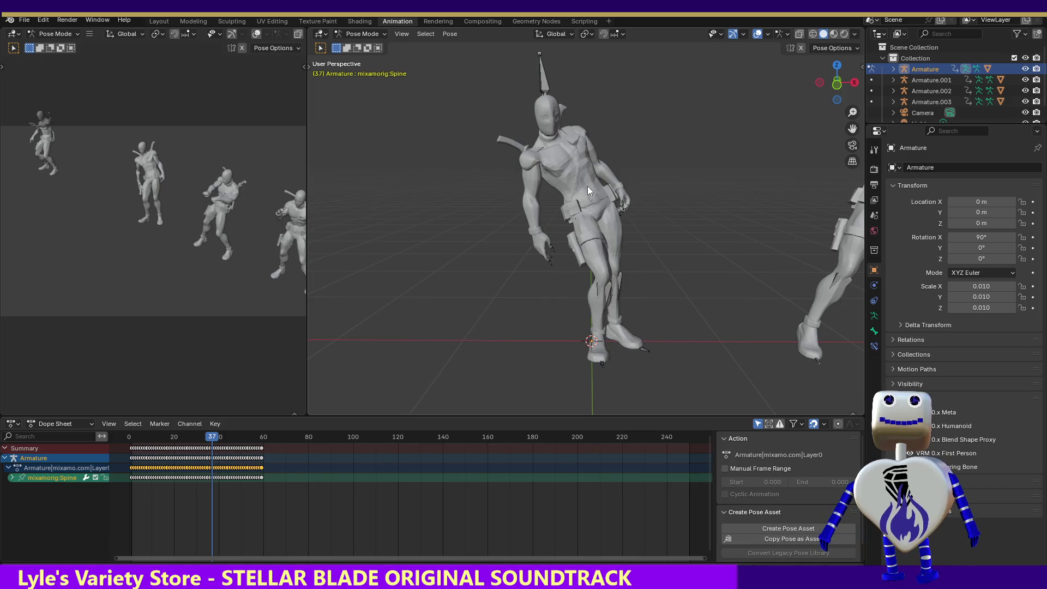
click(588, 185)
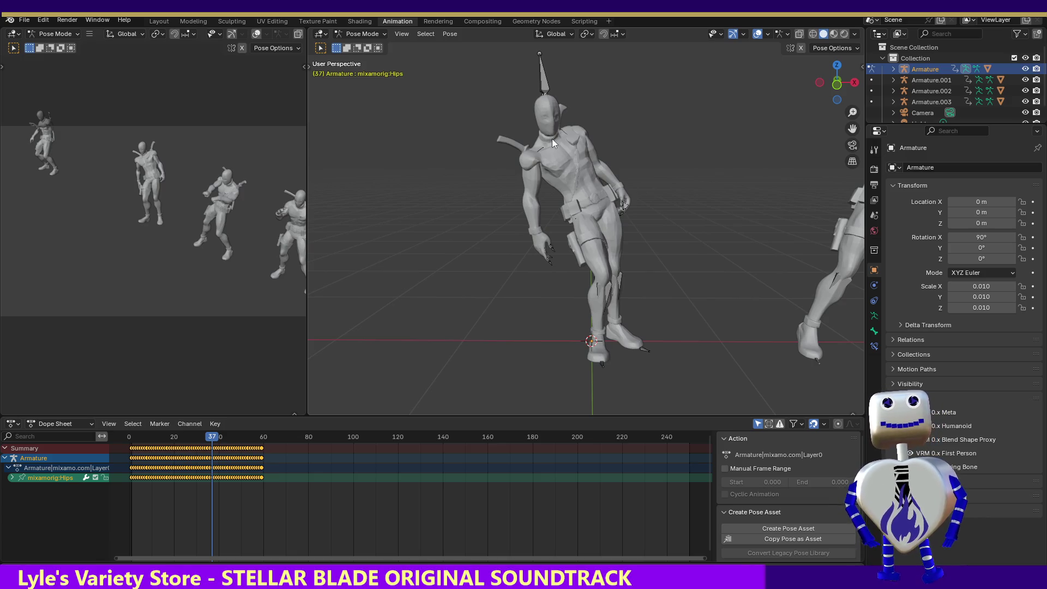
click(602, 362)
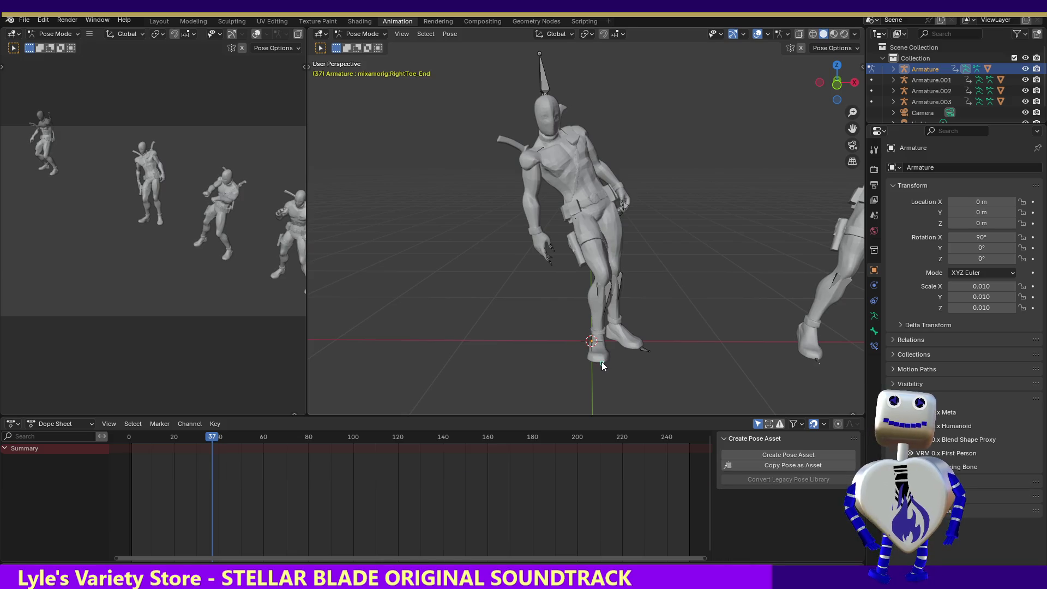
click(545, 85)
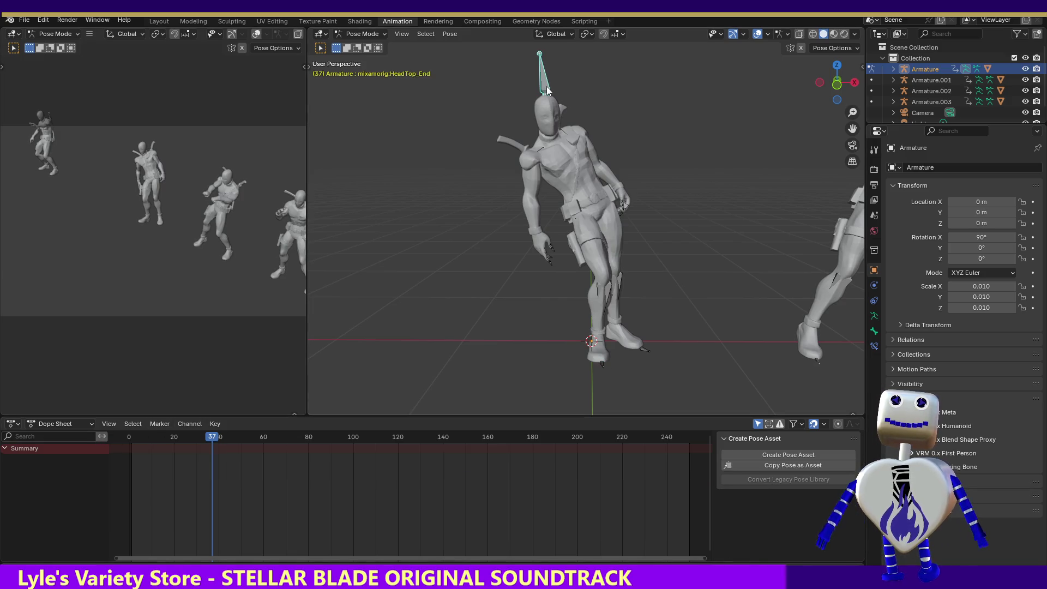
click(587, 188)
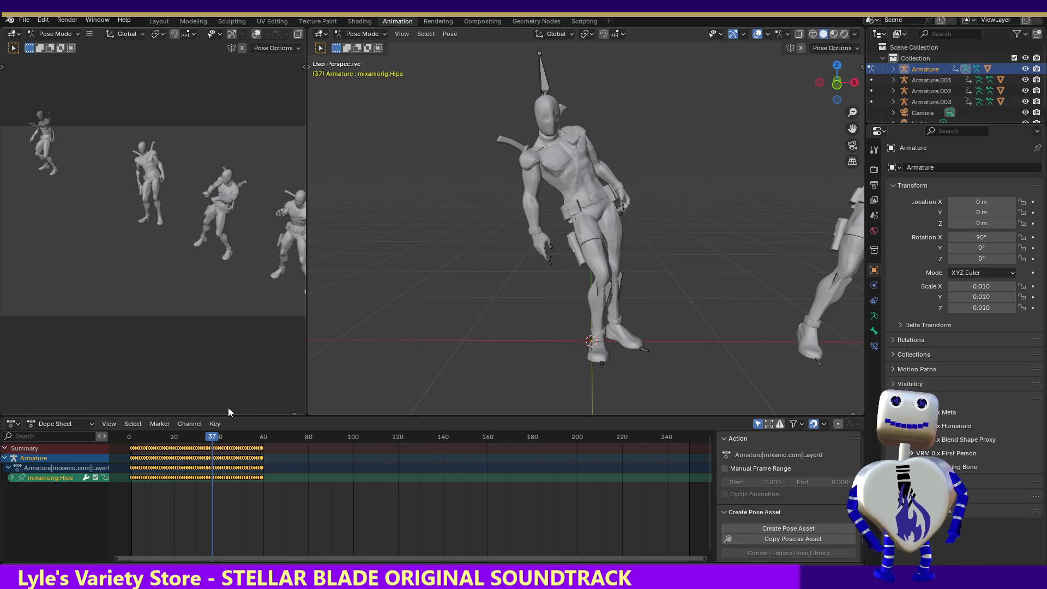
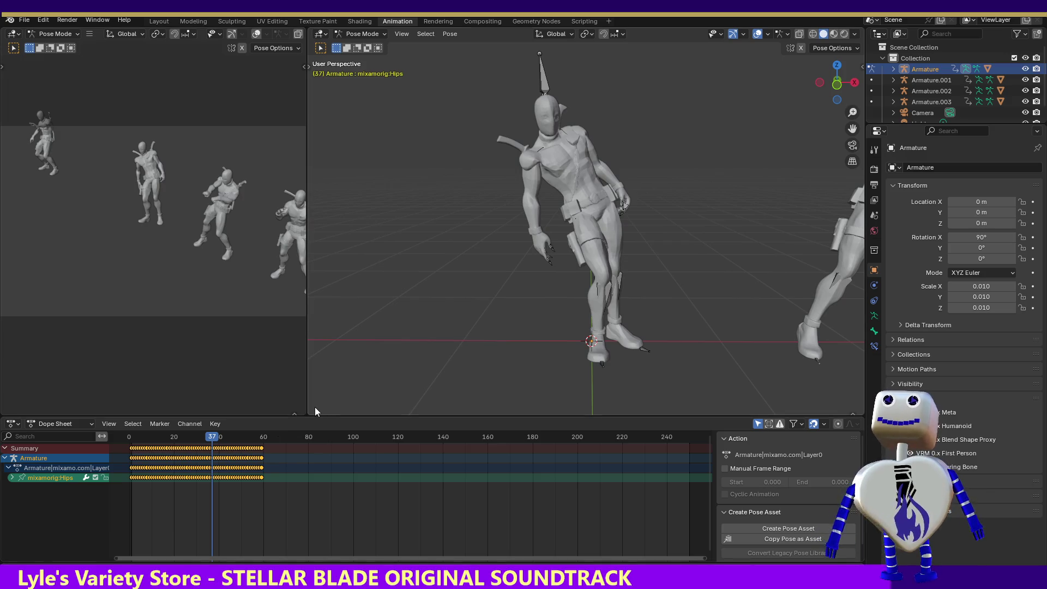
Play the Deadpool animation from the start, then cancel a trial armature rotation at frame 4.
drag(216, 436, 132, 441)
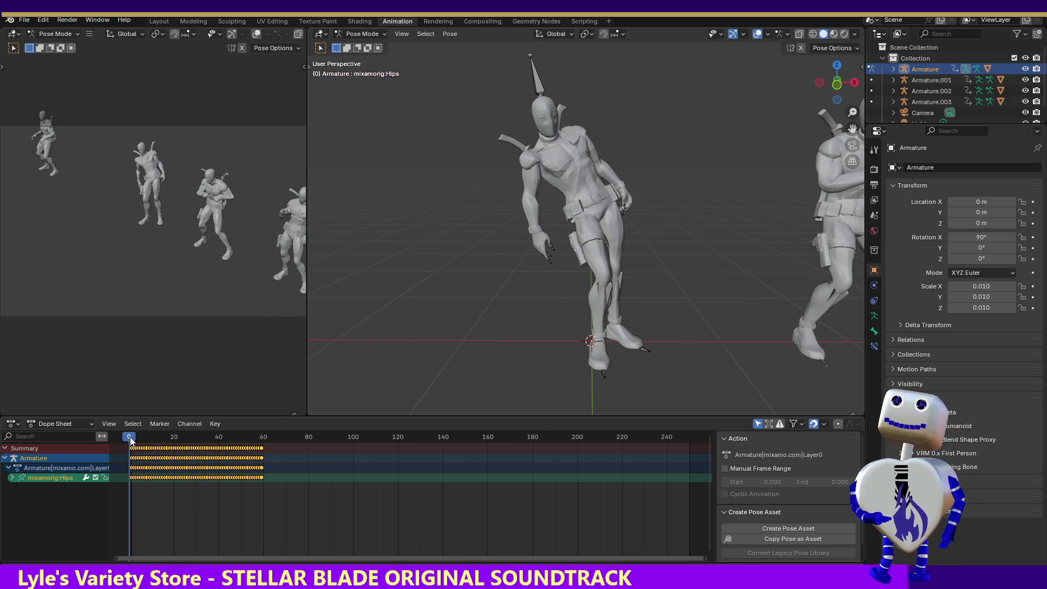
key(space)
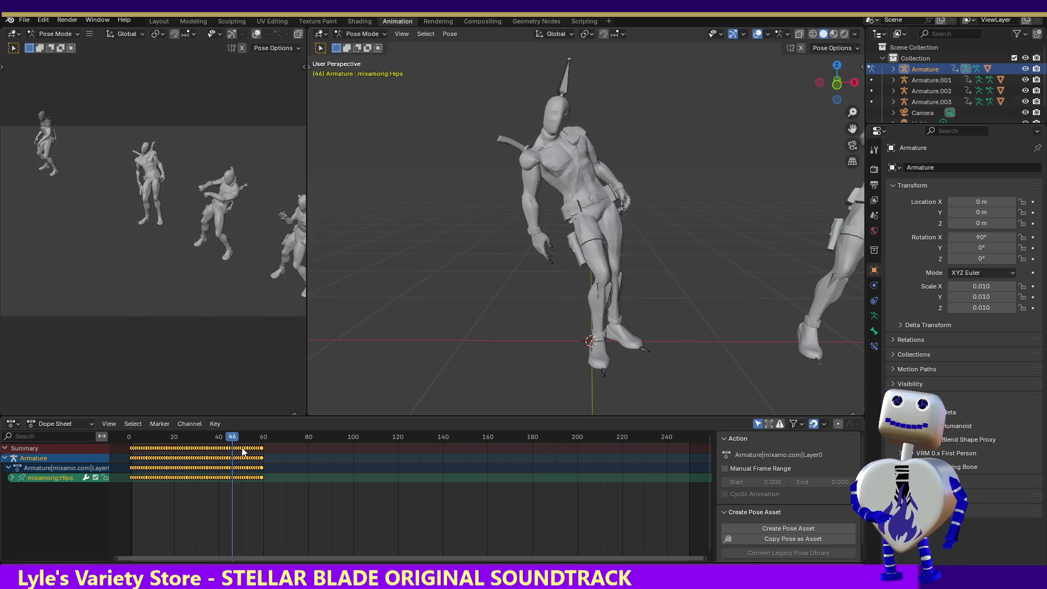
mouse_move(240, 436)
mouse_down()
mouse_move(151, 439)
mouse_move(139, 451)
mouse_up()
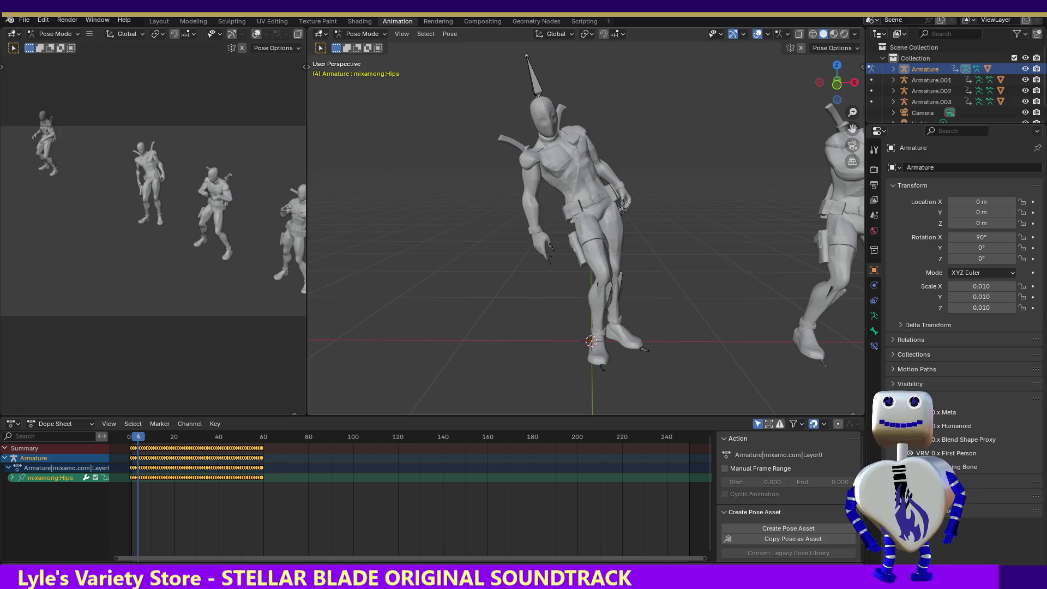
key(r)
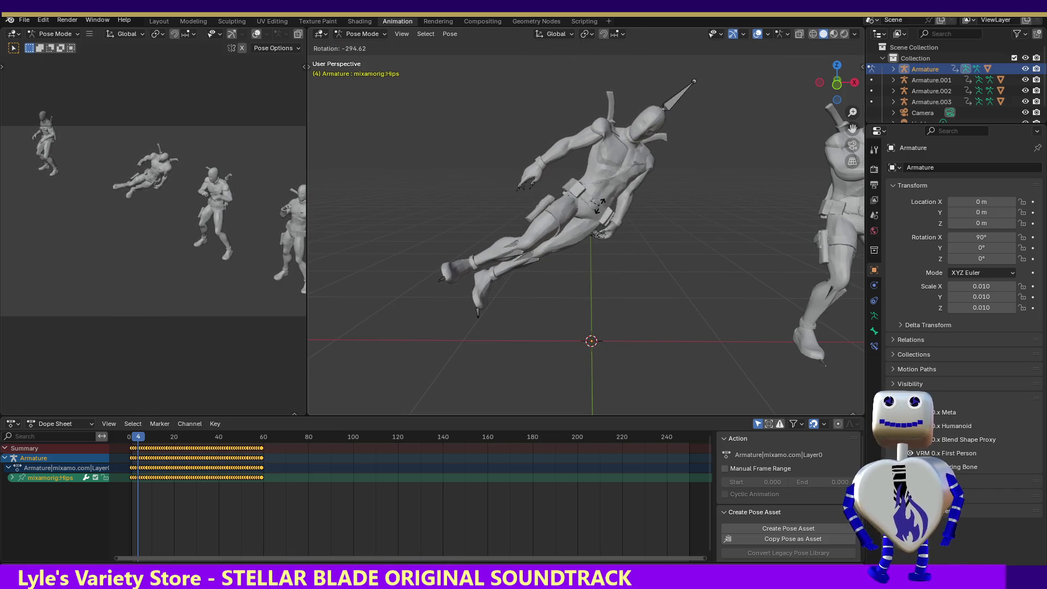
key(Escape)
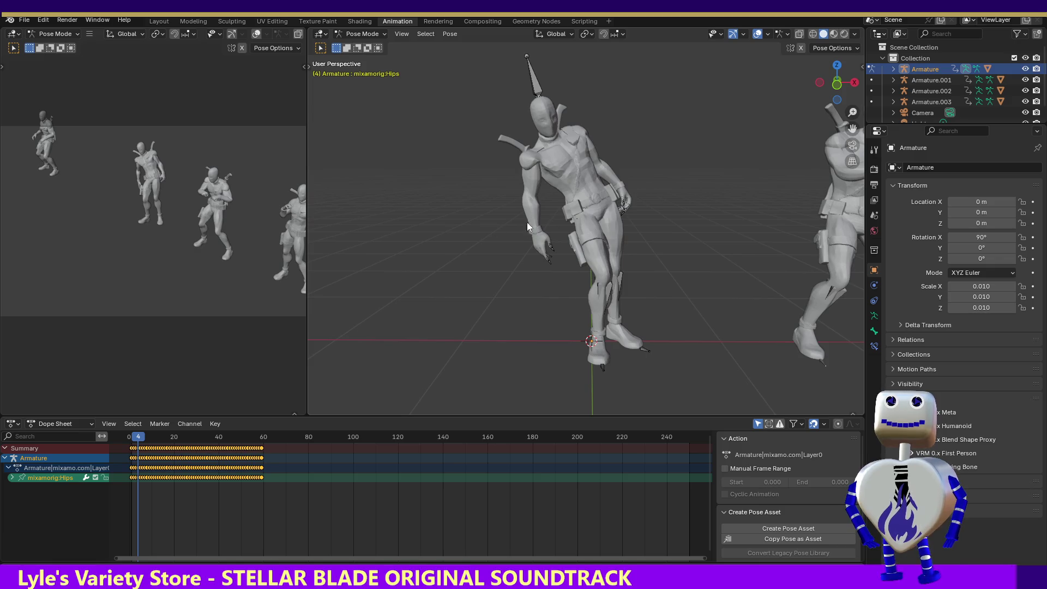
Expand the Hips channels and compare Wireframe, Material Preview and Solid shading.
click(11, 478)
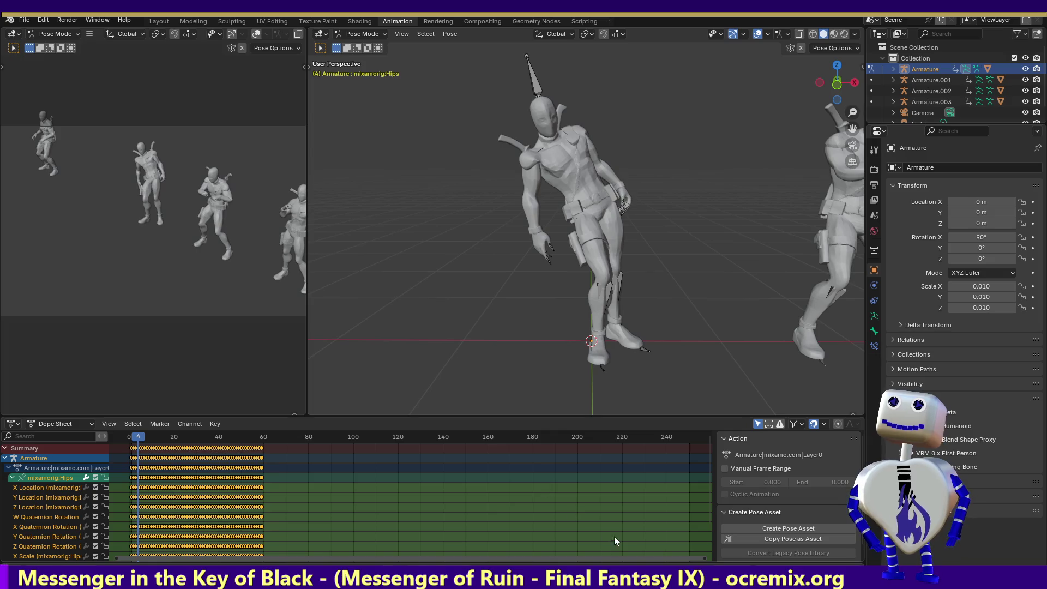
mouse_move(708, 447)
mouse_down()
mouse_move(716, 477)
mouse_move(718, 467)
mouse_up()
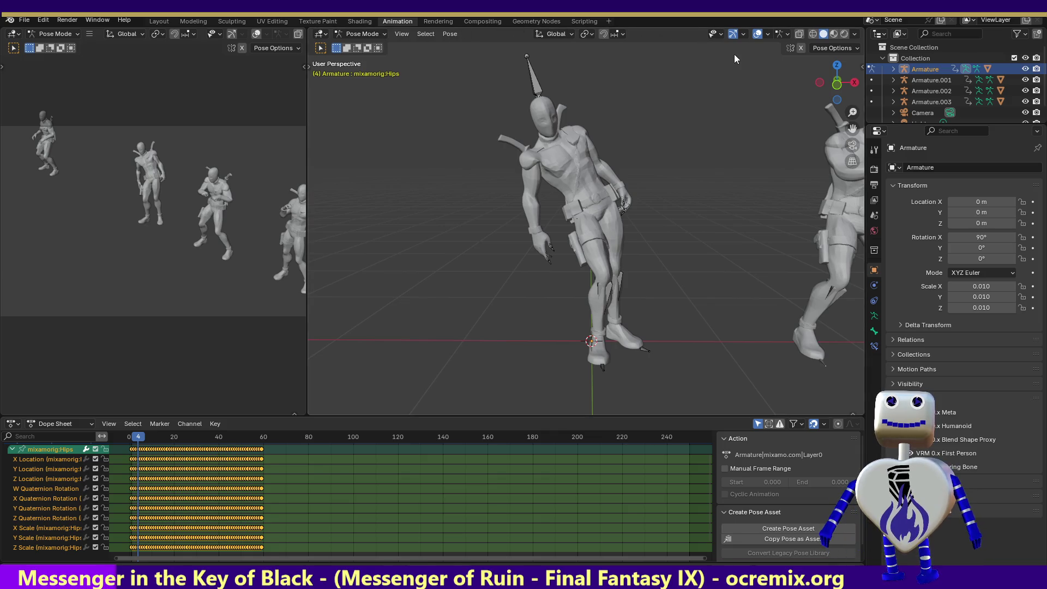
click(813, 33)
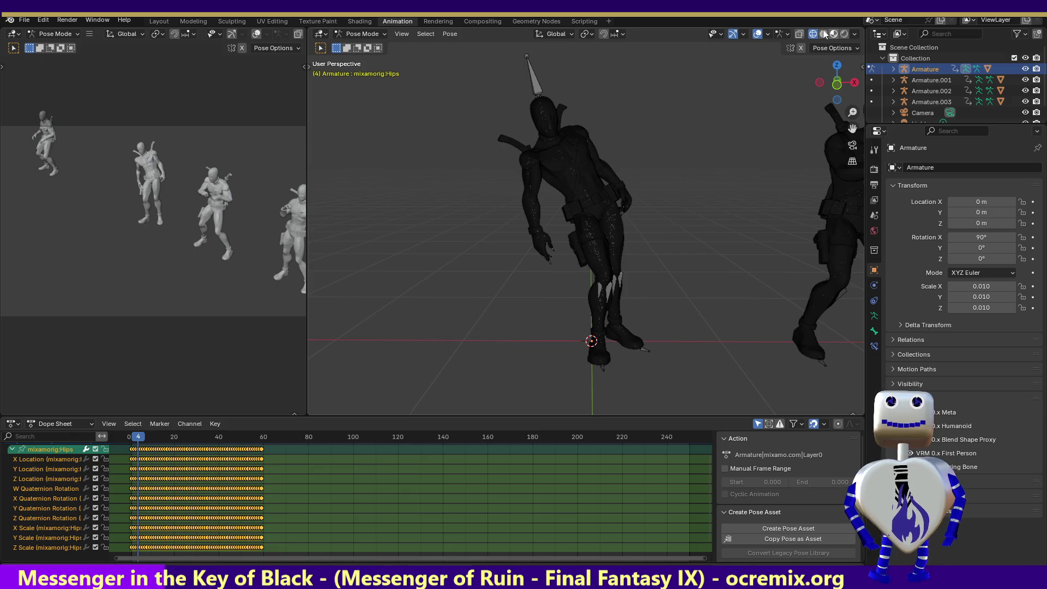
click(824, 31)
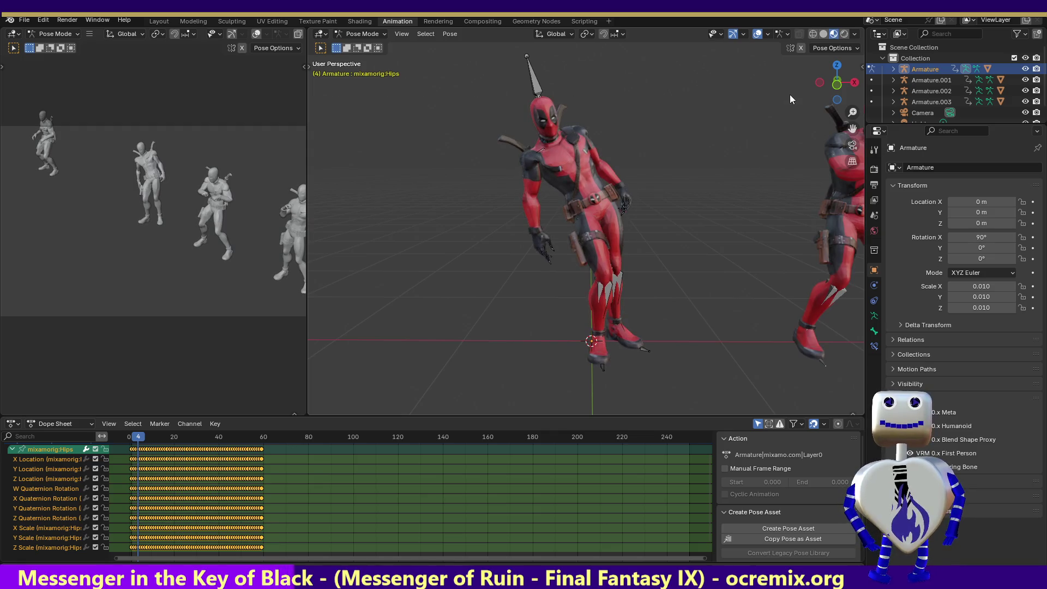
click(822, 34)
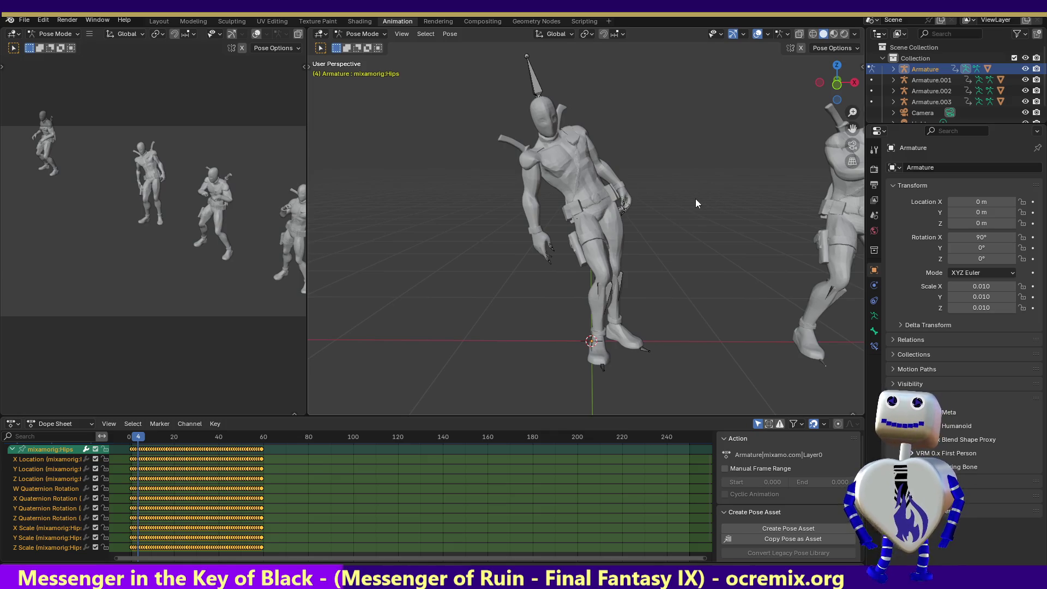
Select the HeadTop bone, then switch the selection to the Hips bone.
click(536, 88)
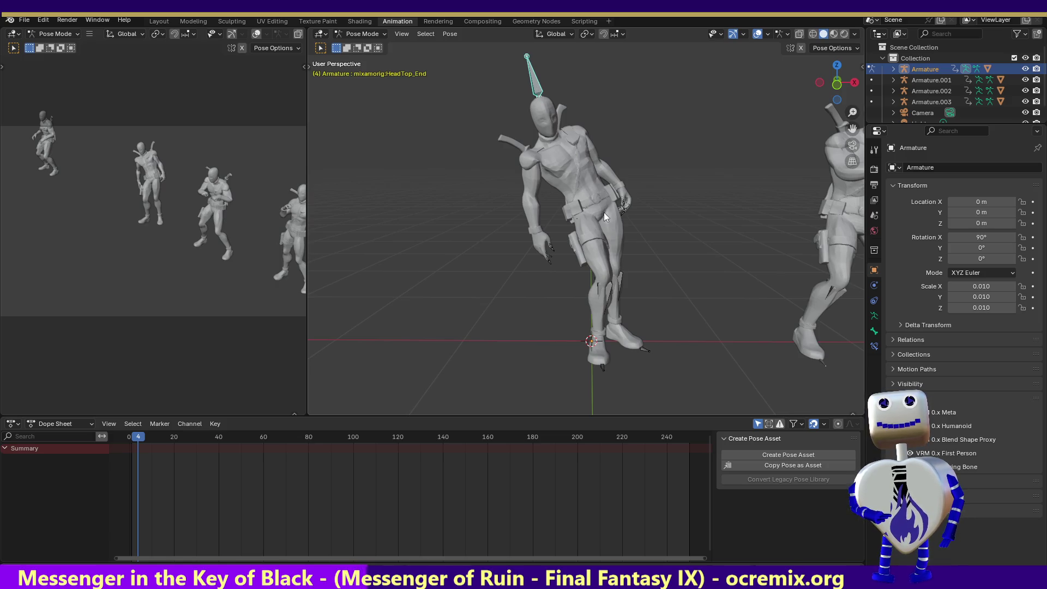
click(590, 192)
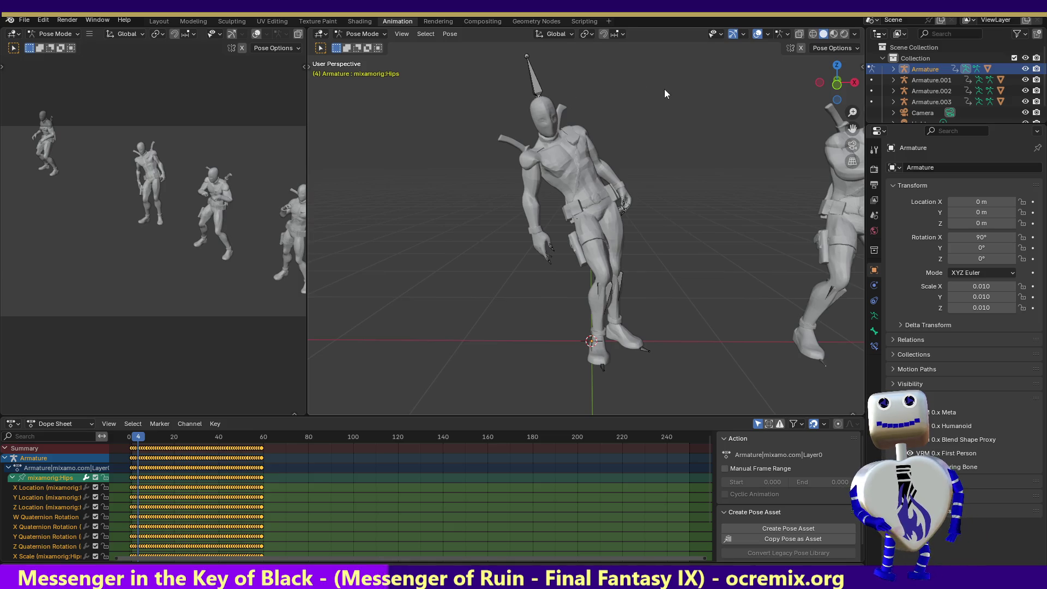
click(721, 34)
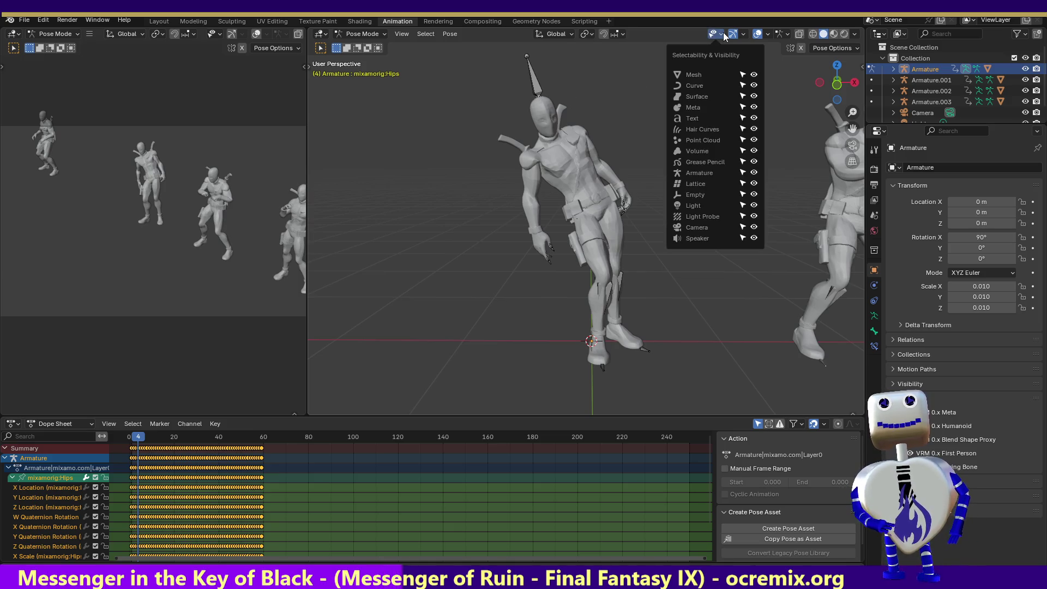
Hide the meshes and test-rotate the Spine bone on the bare skeleton.
click(754, 75)
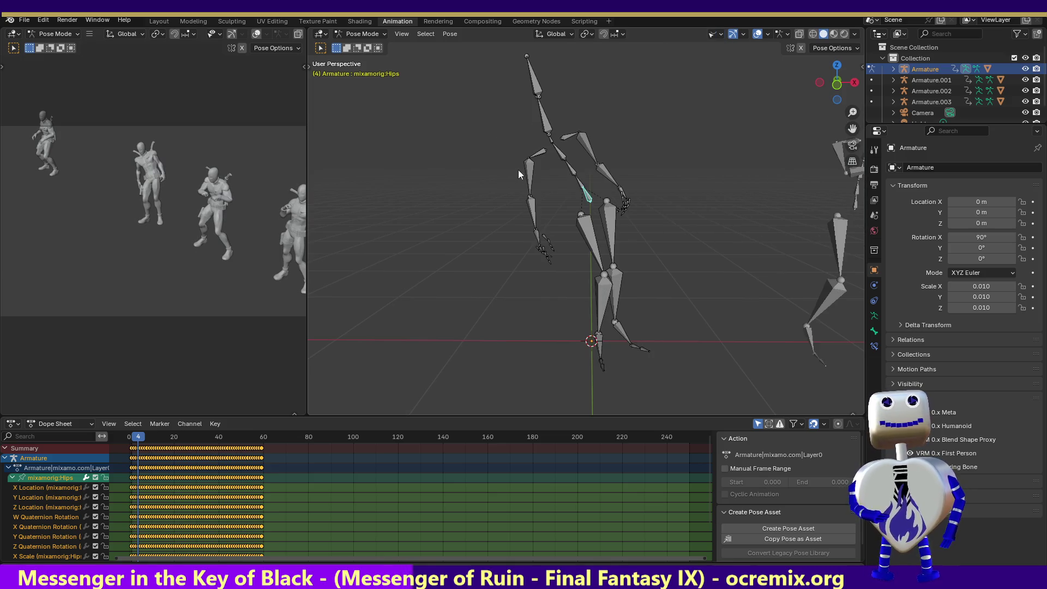
click(579, 181)
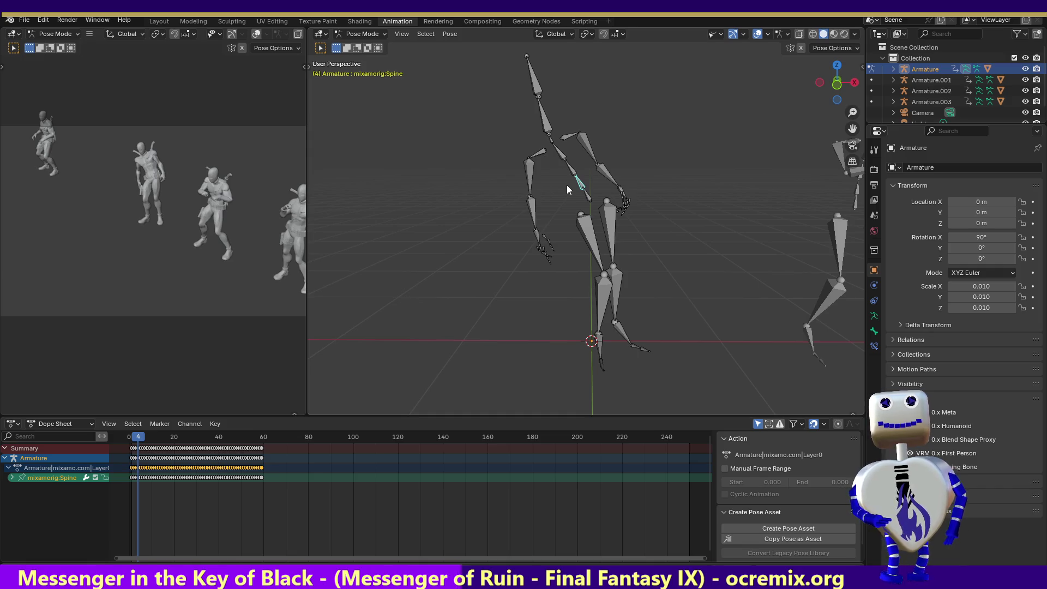
key(r)
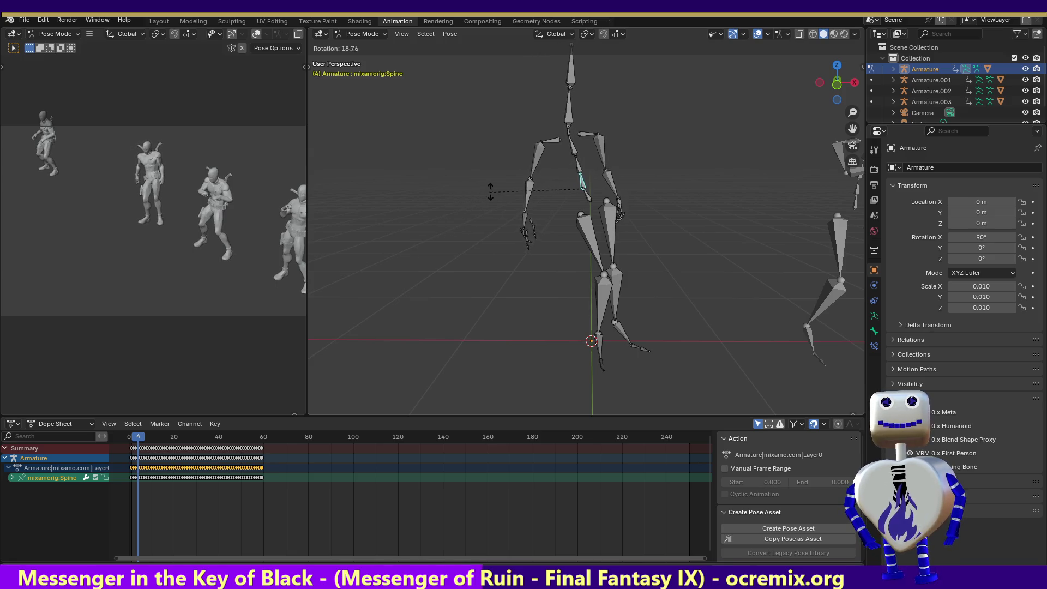
click(518, 186)
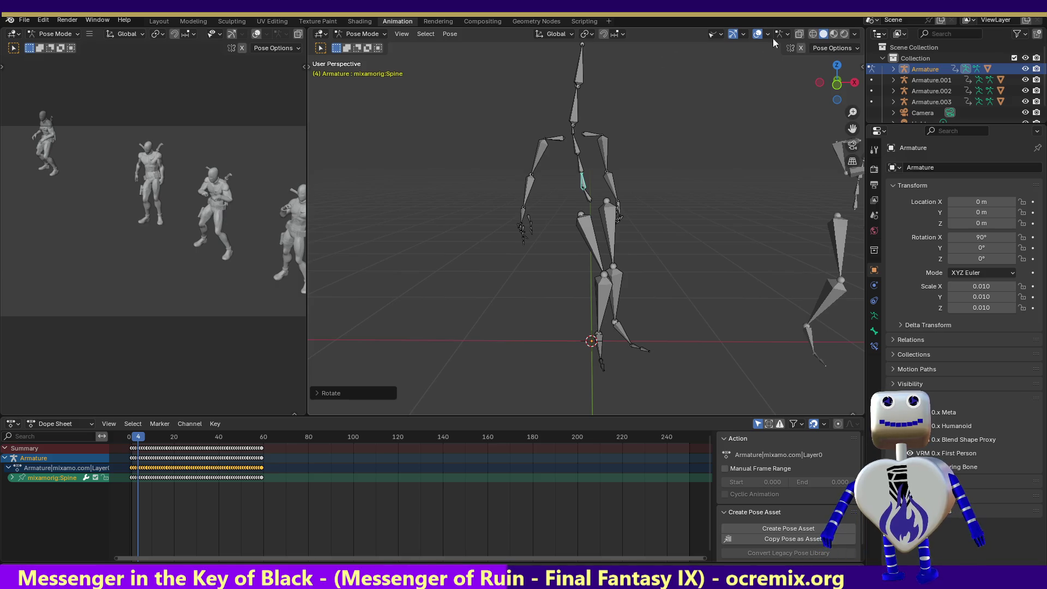
Show the character meshes again and review the animation, ending on frame 1.
click(722, 35)
click(754, 74)
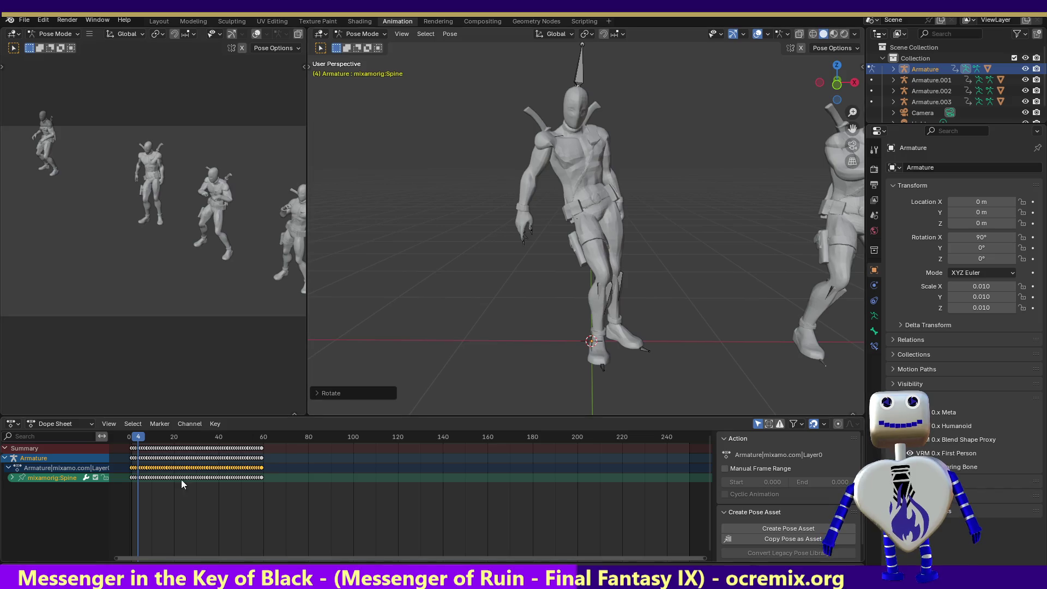
click(124, 433)
mouse_move(124, 432)
mouse_down()
mouse_move(261, 436)
mouse_move(126, 433)
mouse_up()
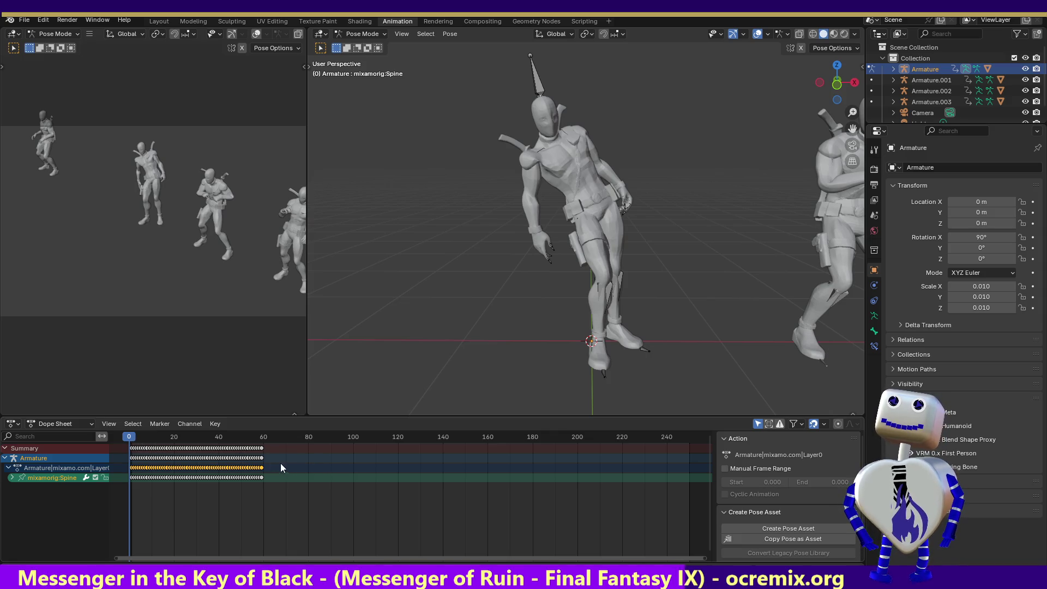
click(132, 440)
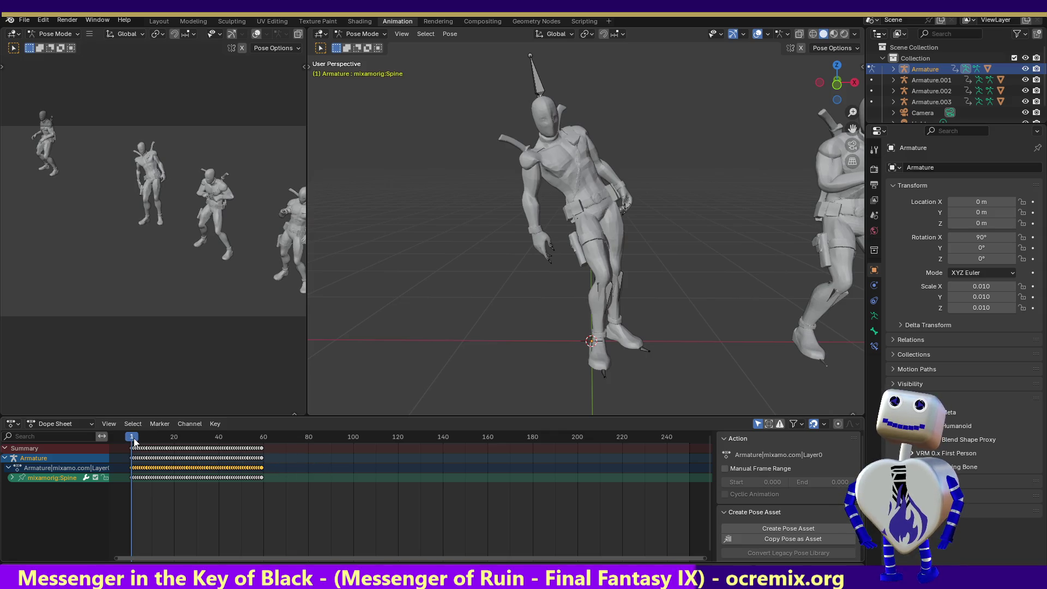
Select the action's keyframes, step to frame 4, and deselect the Hips channels.
drag(268, 467, 134, 470)
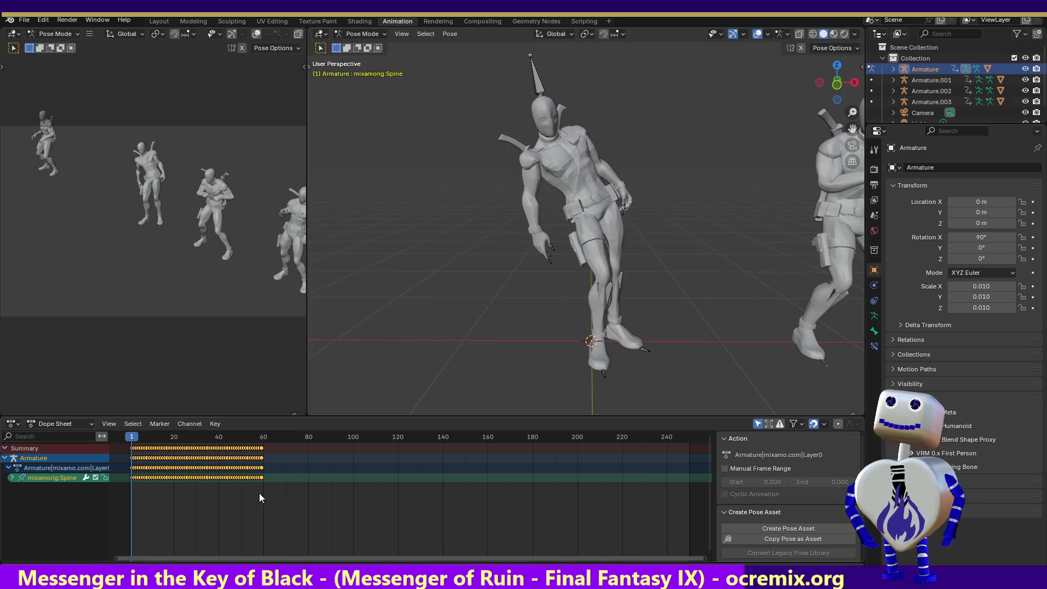
click(267, 478)
key(a)
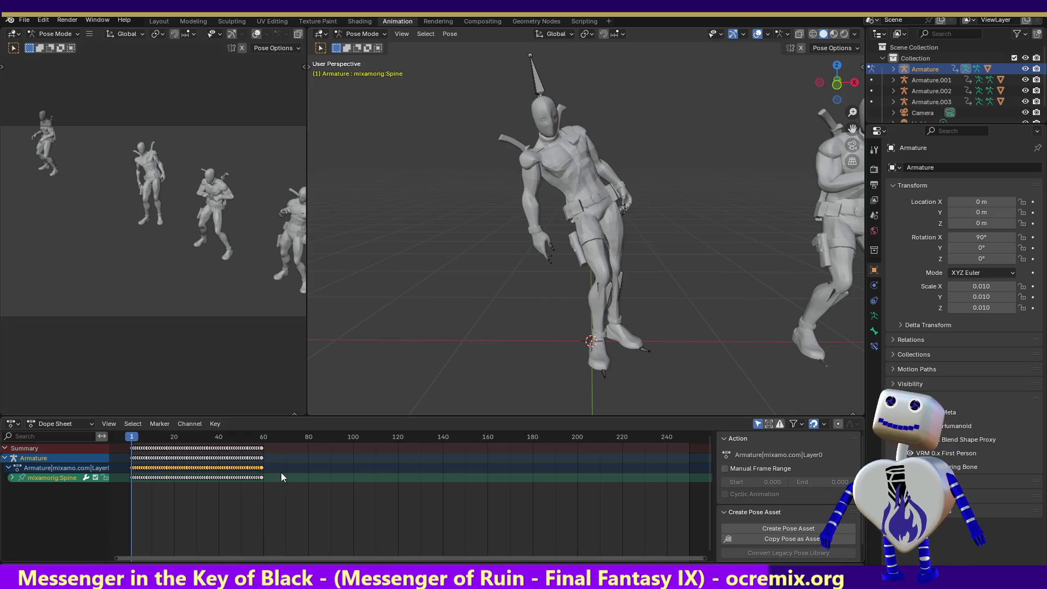
key(Right)
key(Right)
key(Right)
key(a)
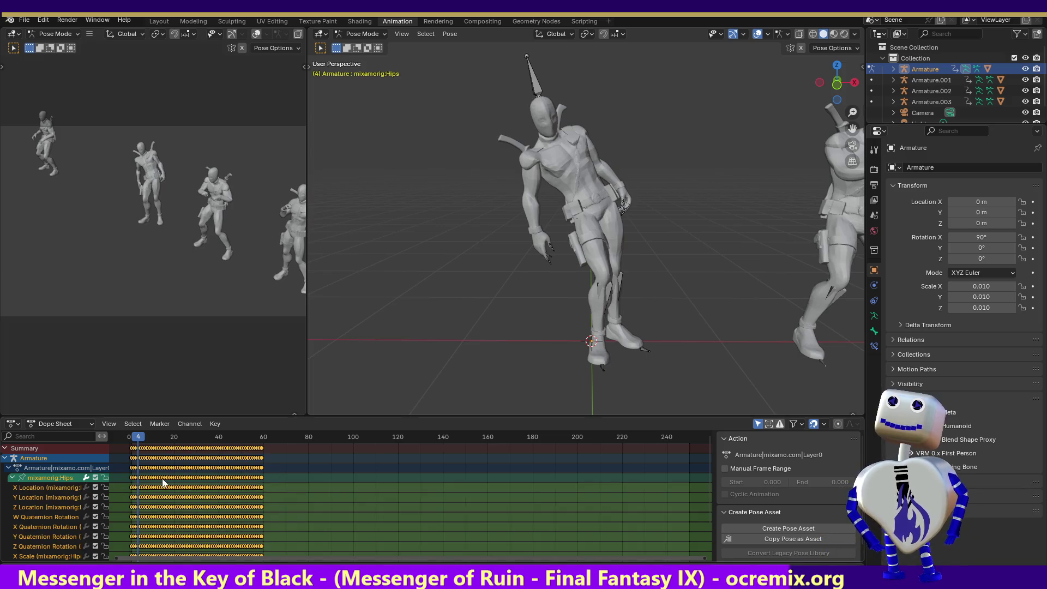
click(58, 476)
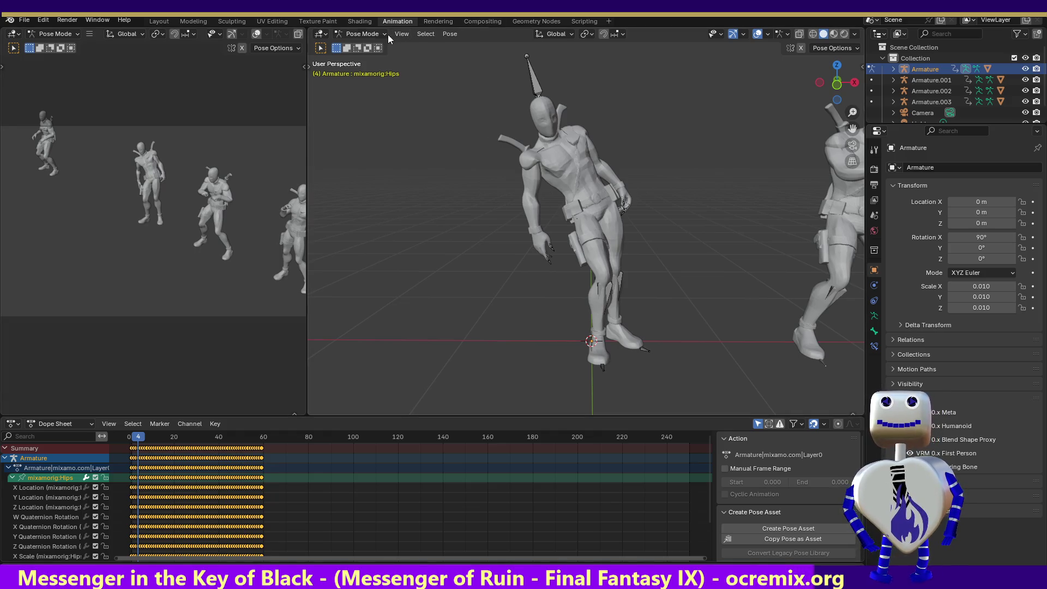
Hide the meshes, try rotating the Spine bone upright, then undo the rotation.
click(362, 35)
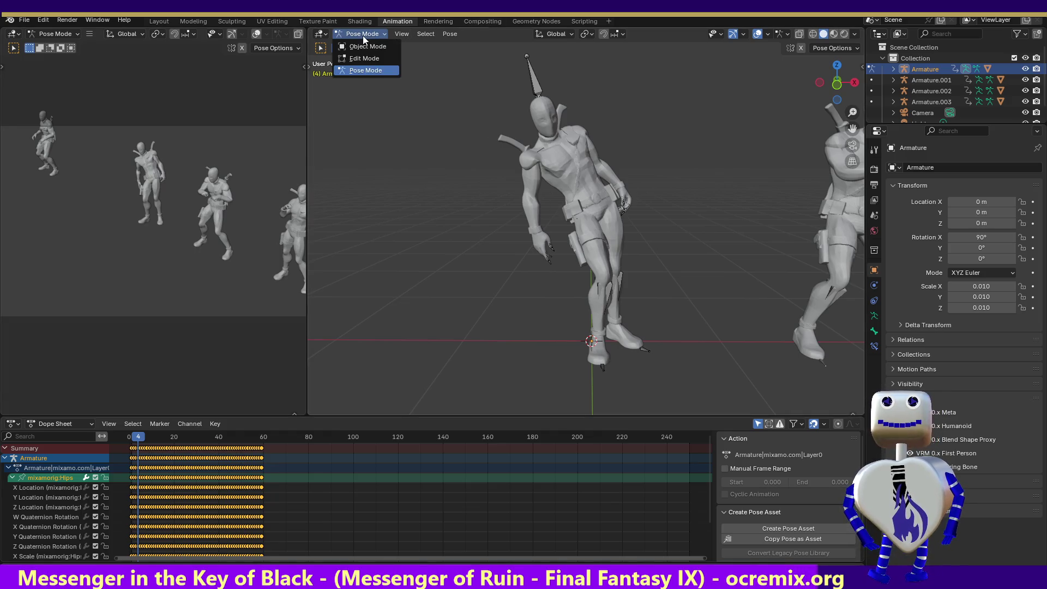
click(715, 36)
click(754, 75)
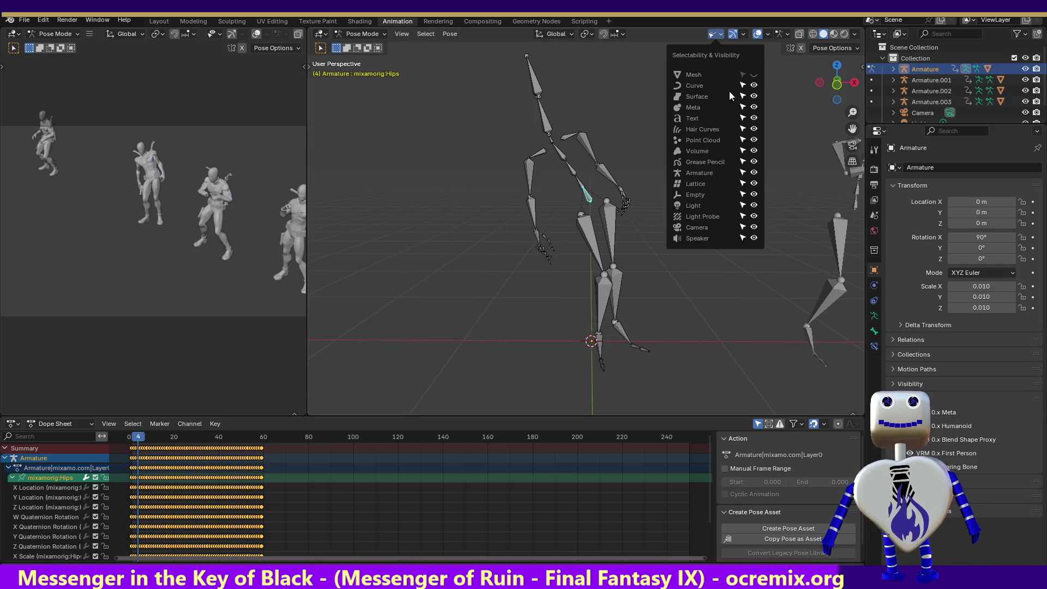
click(581, 184)
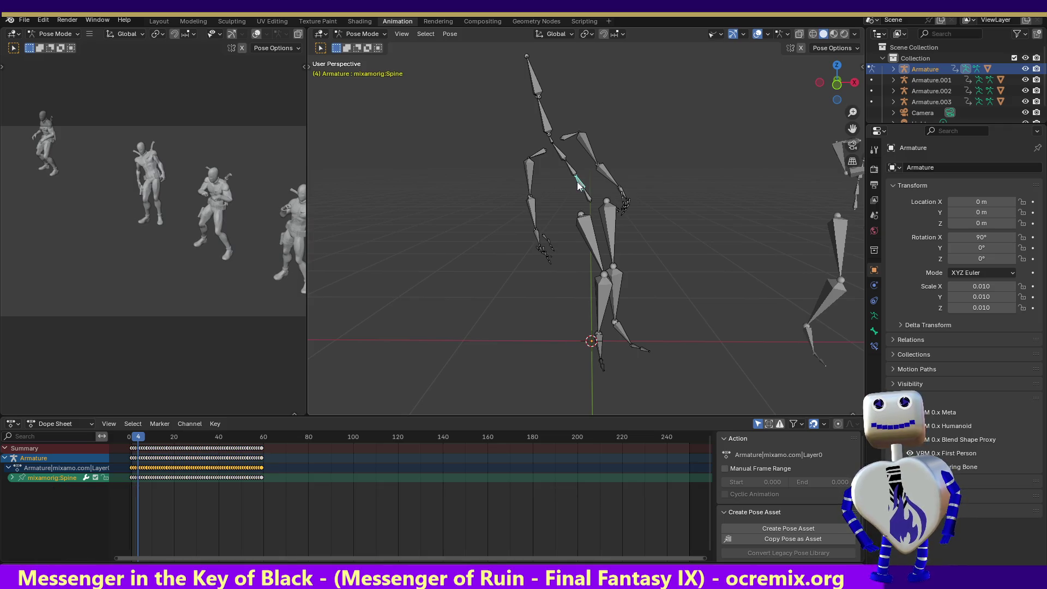
key(r)
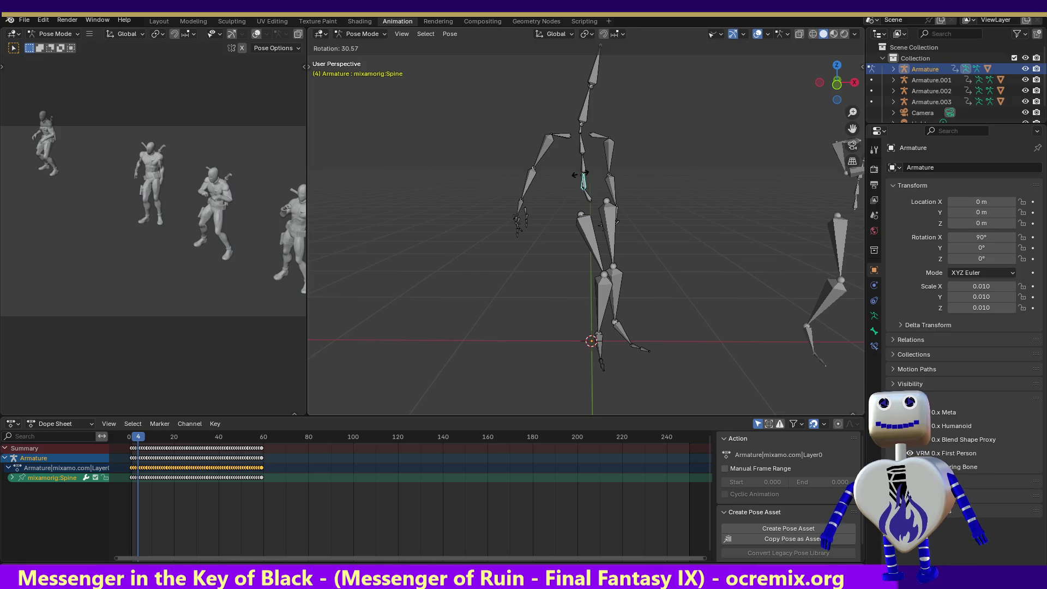
click(581, 175)
key(ctrl+z)
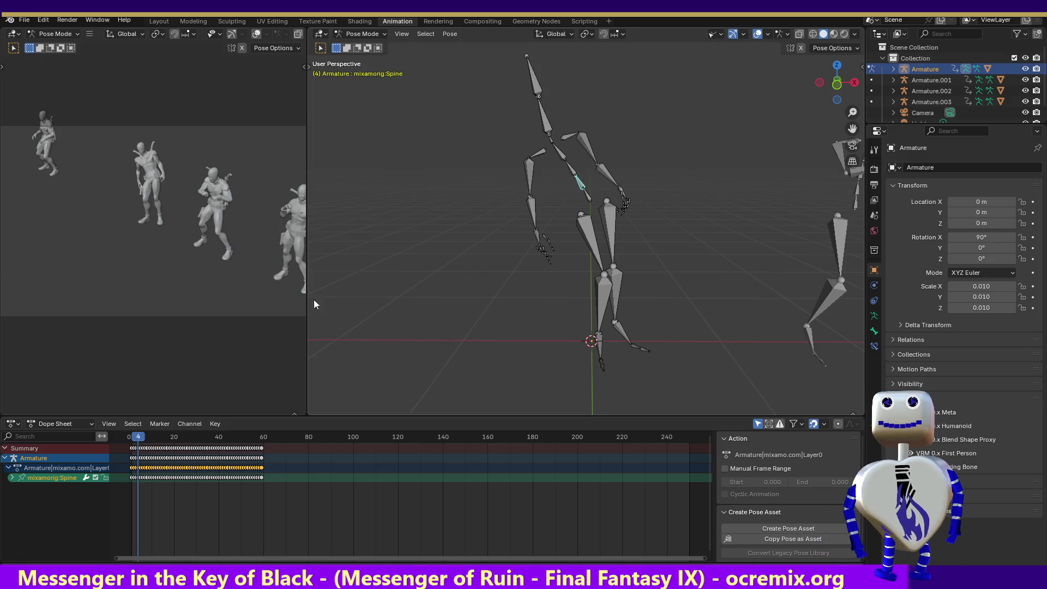
Move the Spine keyframes out to around frame 89, then undo the move.
drag(277, 477, 135, 479)
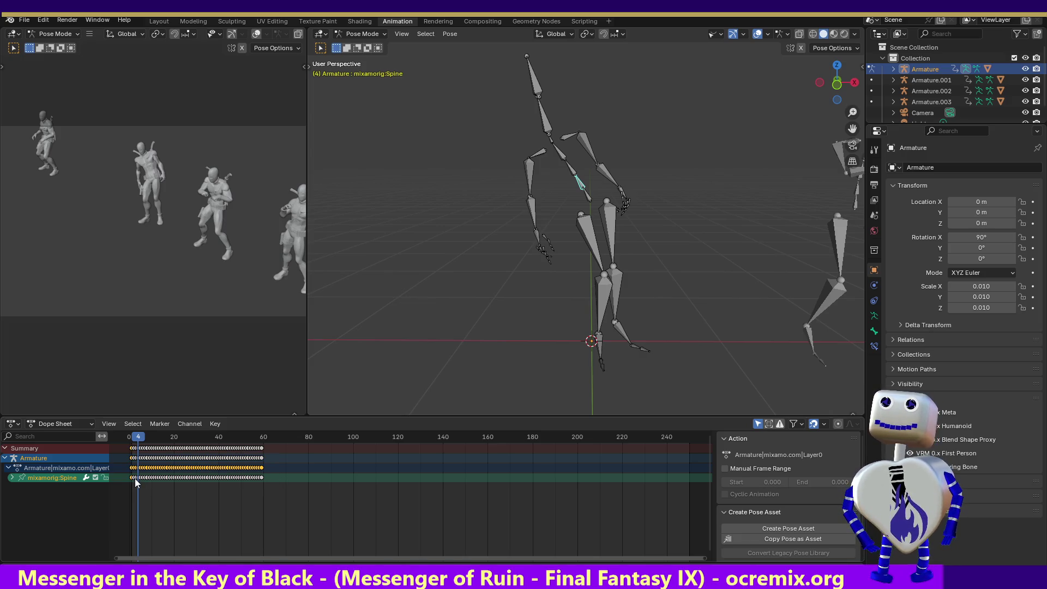
key(g)
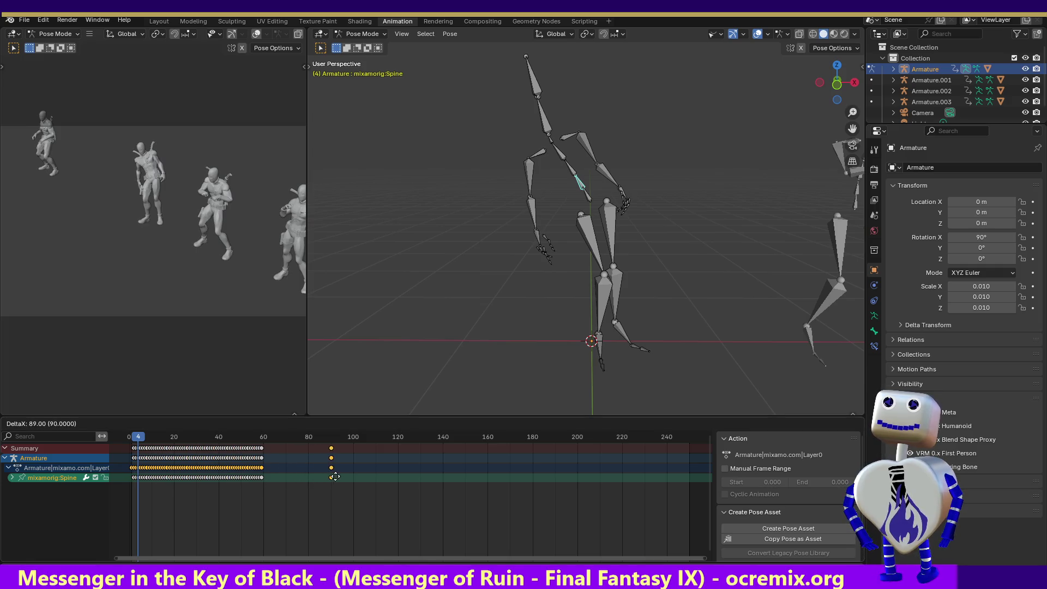
click(335, 478)
key(ctrl+z)
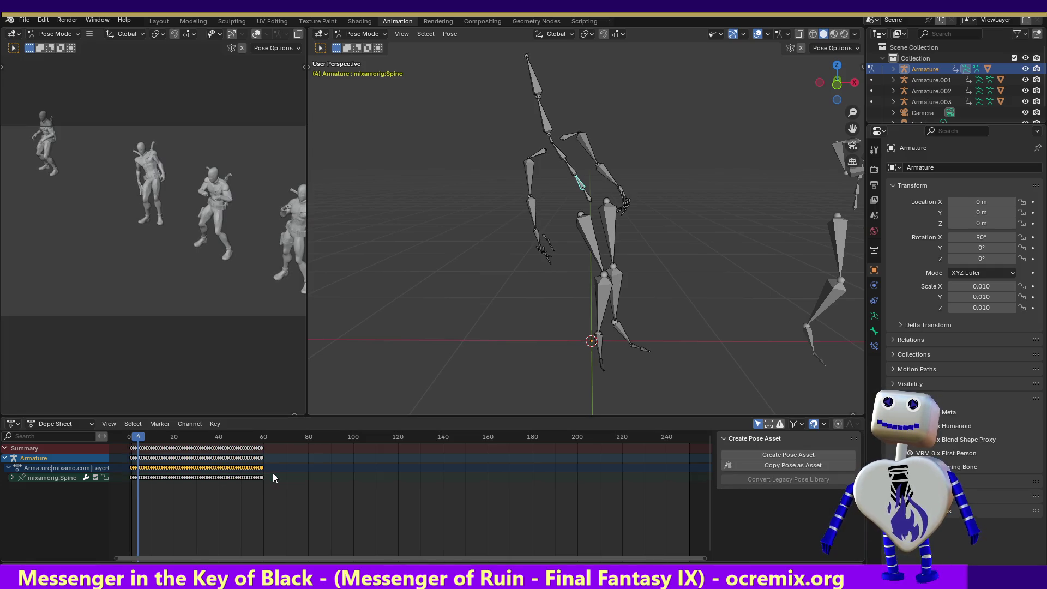
Select all keyframes and shift them later to about frames 120–180.
mouse_move(280, 475)
mouse_down()
mouse_move(188, 489)
mouse_move(133, 482)
mouse_up()
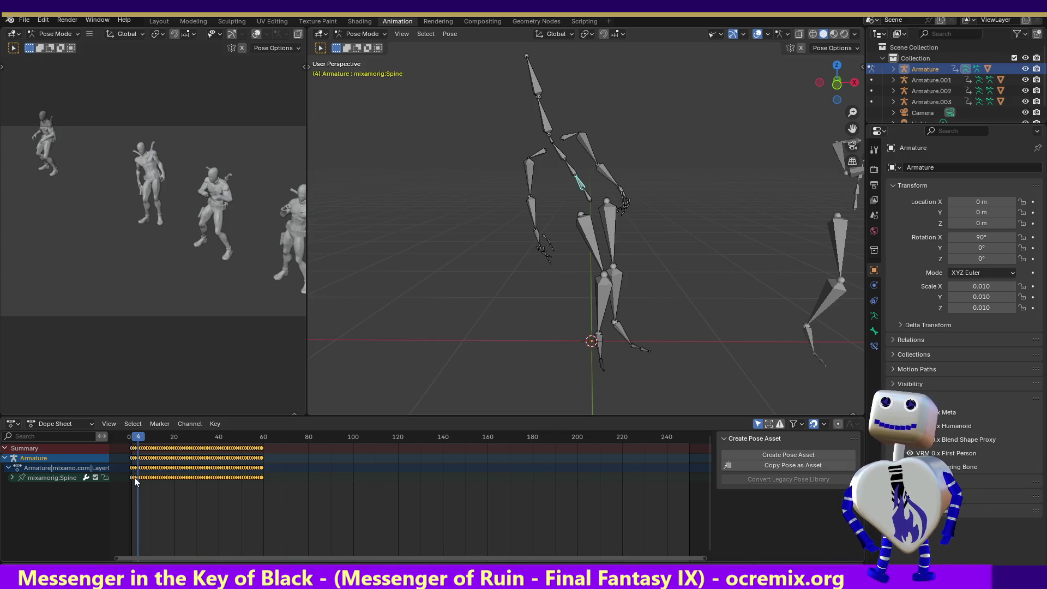
click(135, 477)
key(a)
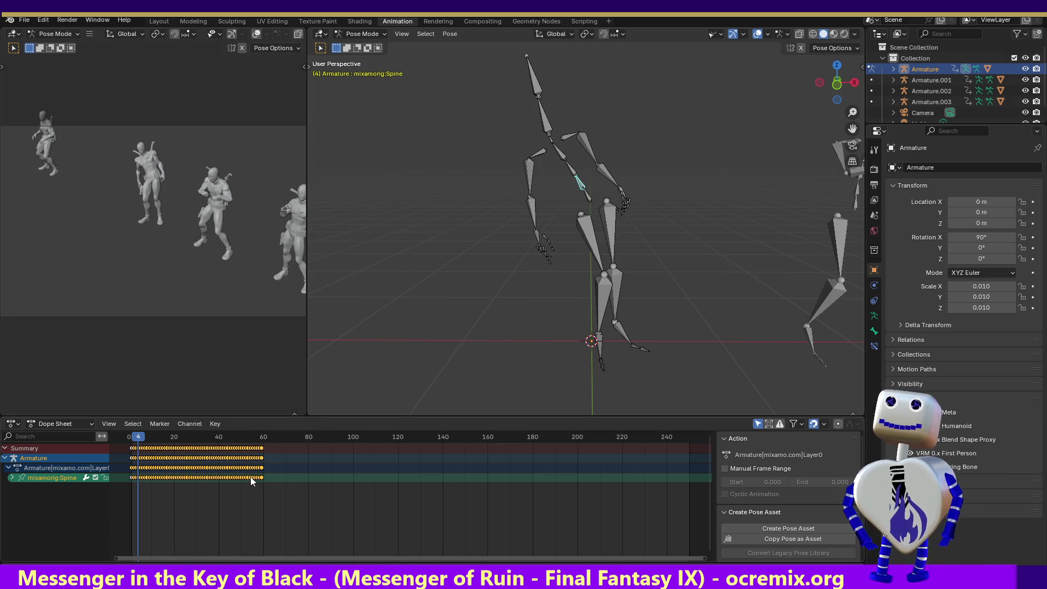
key(g)
click(421, 484)
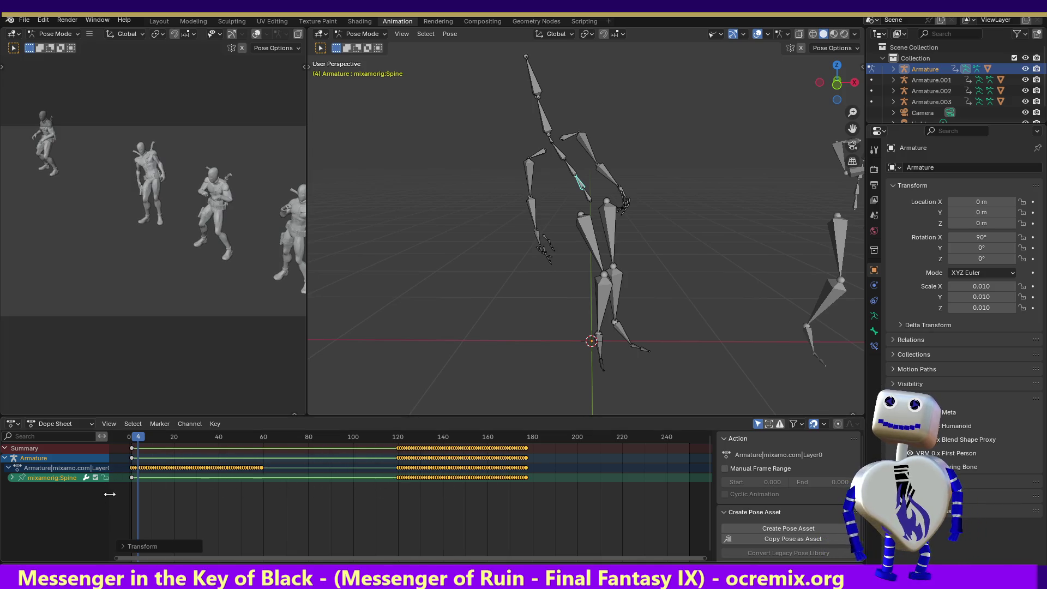
Preview playback, then rotate the Spine bone at frame 4 to key a new pose.
mouse_move(143, 437)
mouse_down()
mouse_move(152, 437)
mouse_move(138, 438)
mouse_up()
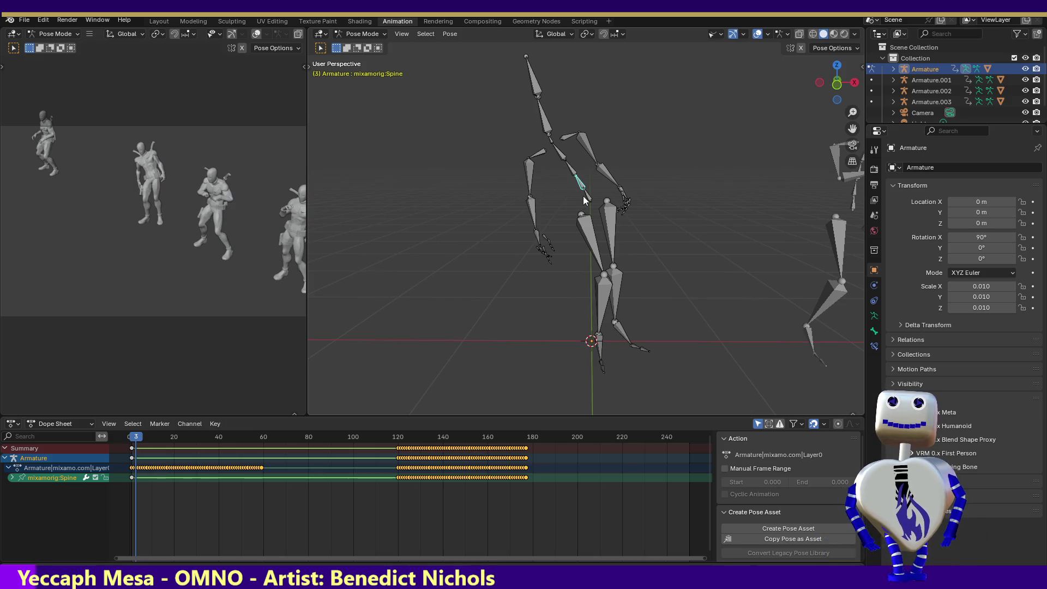
key(space)
key(Escape)
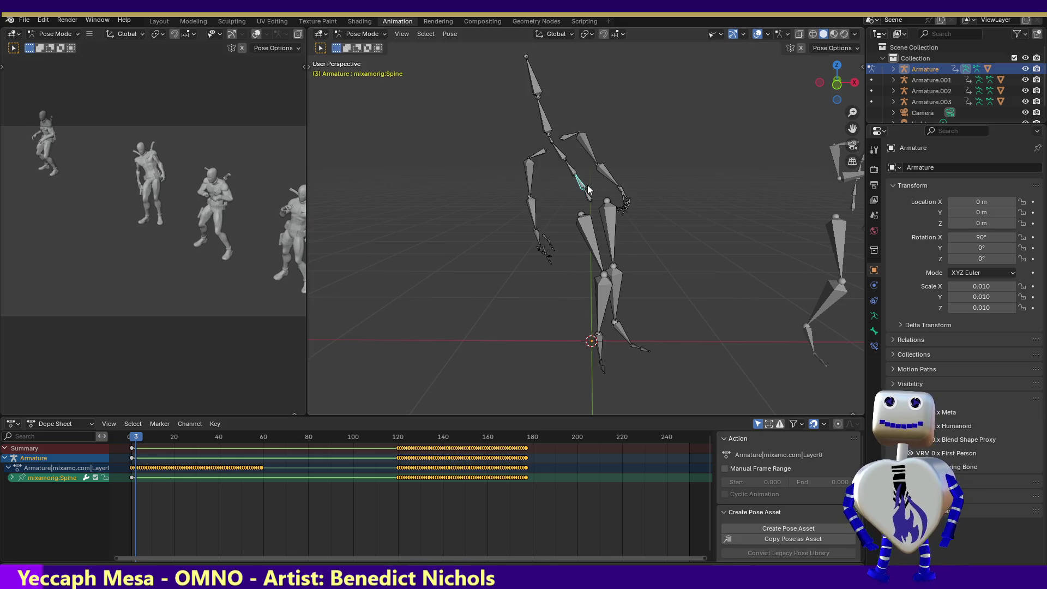
key(Right)
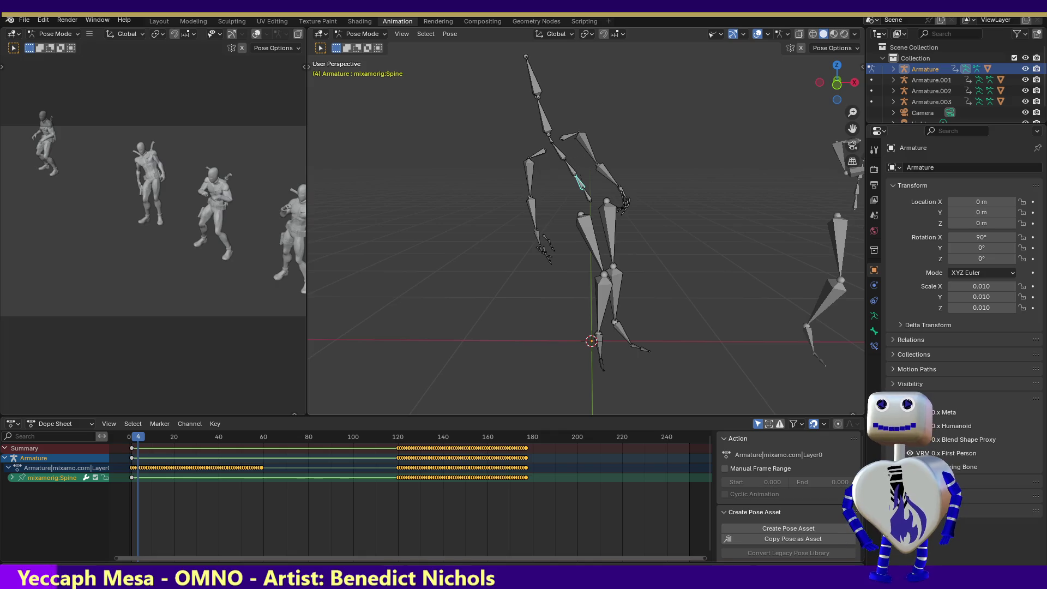
key(r)
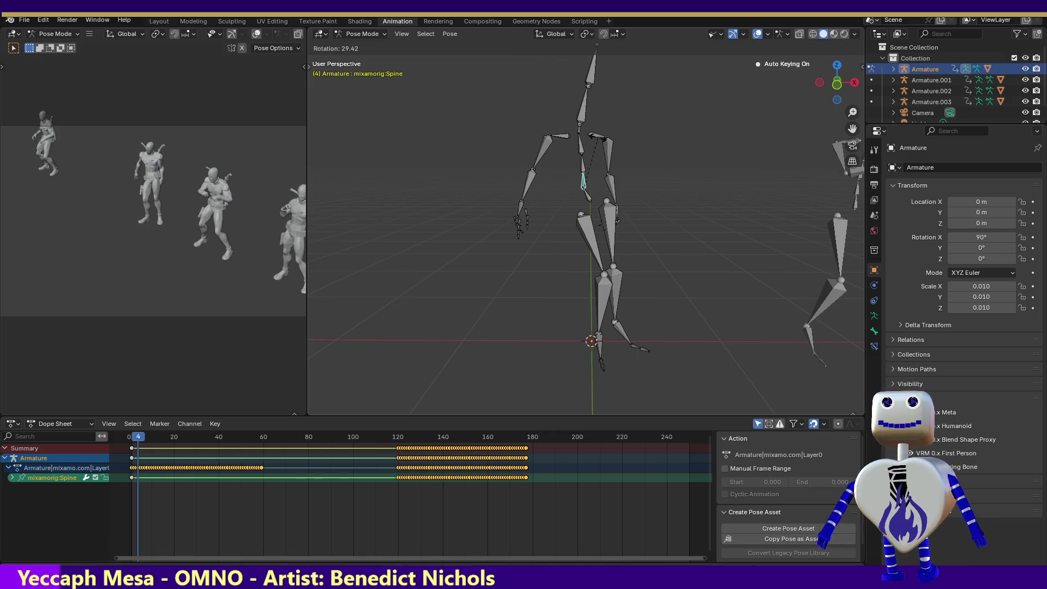
click(601, 141)
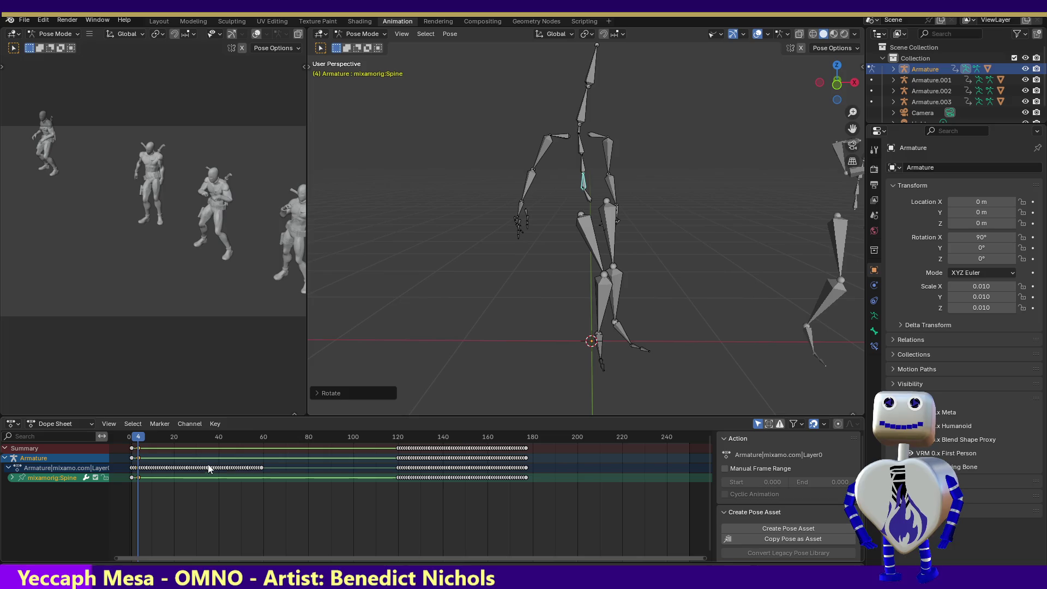
mouse_move(837, 81)
mouse_down()
mouse_move(786, 97)
mouse_move(734, 133)
mouse_up()
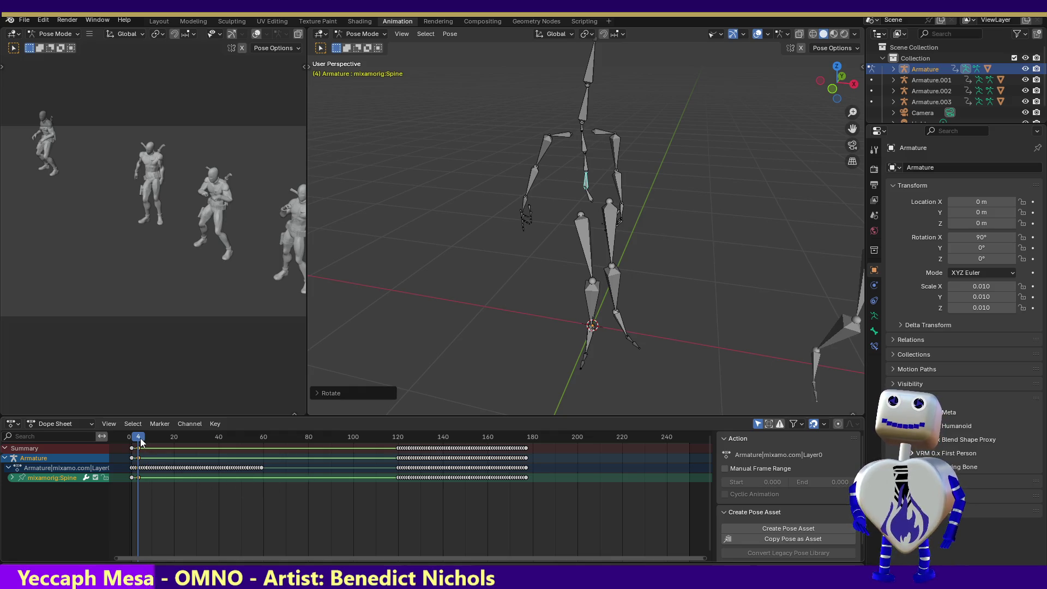
Paste the copied keys at frame 15 and drag them to about frame 95.
mouse_move(141, 442)
mouse_down()
mouse_move(288, 444)
mouse_move(137, 449)
mouse_move(278, 449)
mouse_move(119, 434)
mouse_move(164, 444)
mouse_up()
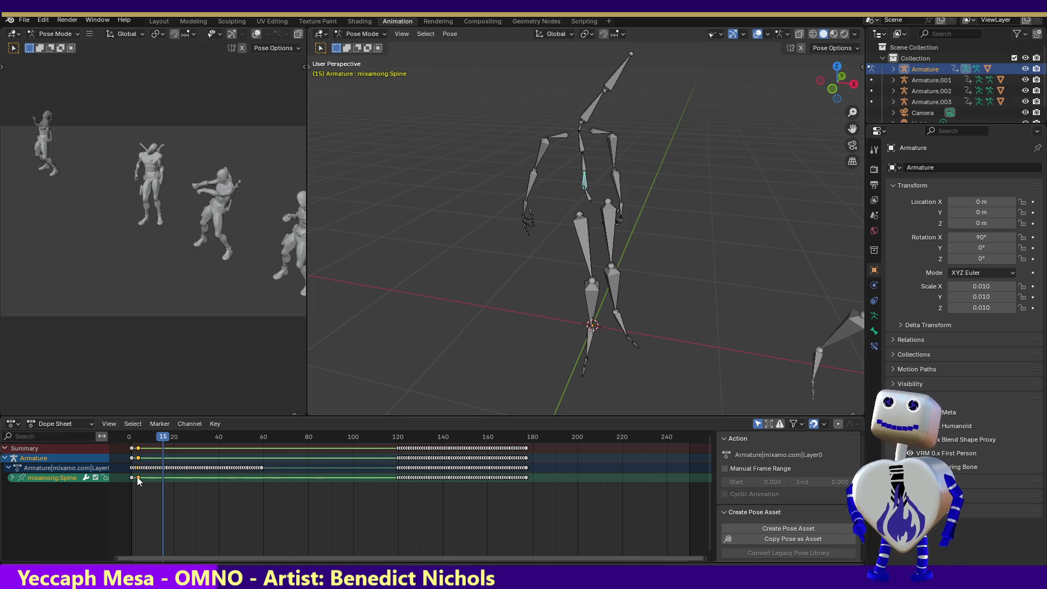
key(ctrl+v)
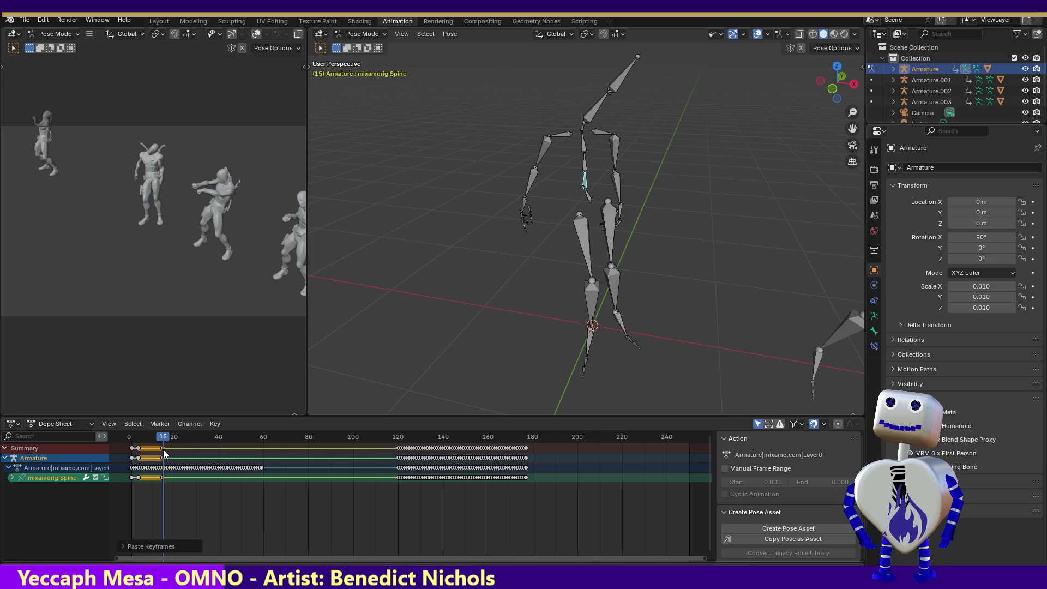
drag(164, 448, 342, 448)
mouse_move(164, 440)
mouse_down()
mouse_move(140, 439)
mouse_move(349, 440)
mouse_move(377, 450)
mouse_move(360, 445)
mouse_up()
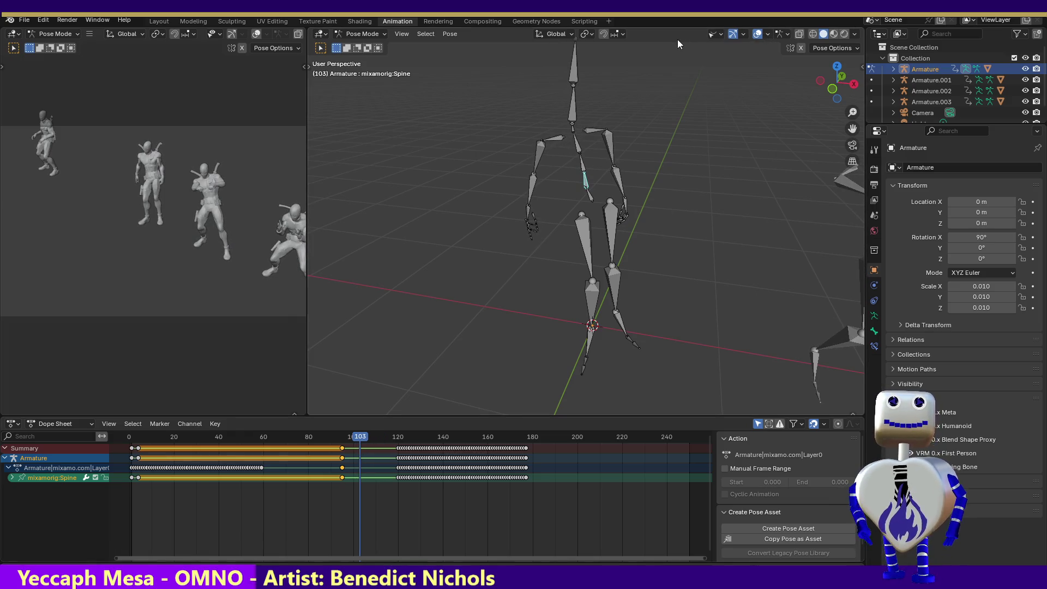
Show the character meshes and scrub back to frame 42 to review the motion.
click(712, 35)
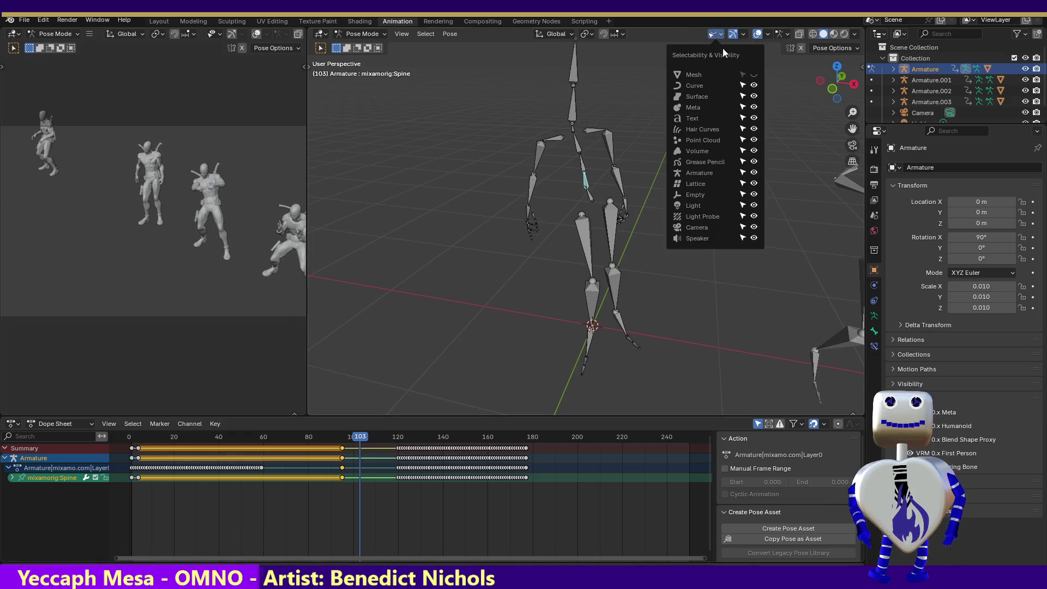
click(754, 75)
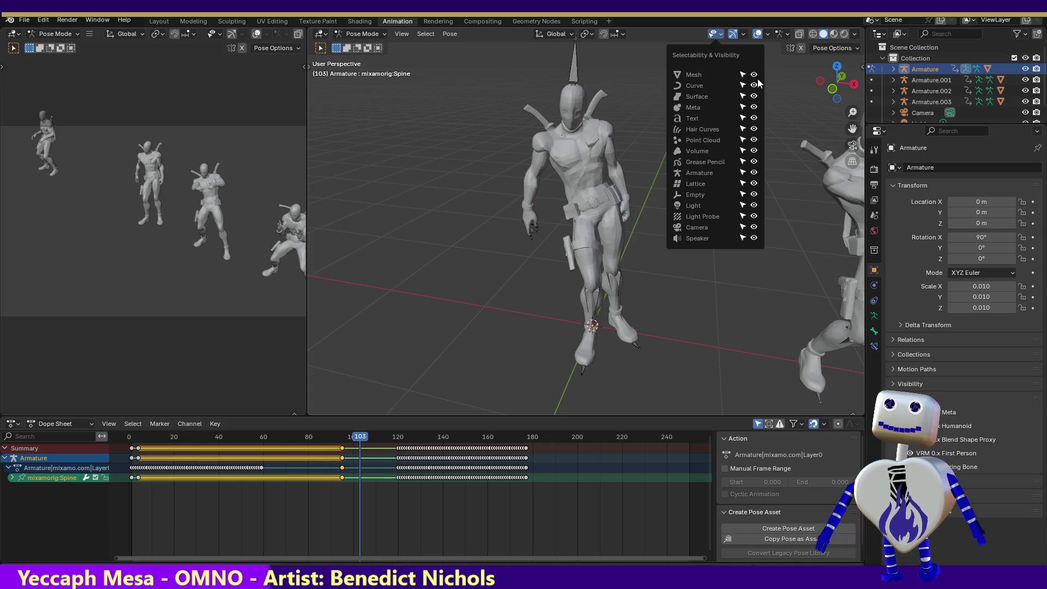
drag(359, 439, 221, 423)
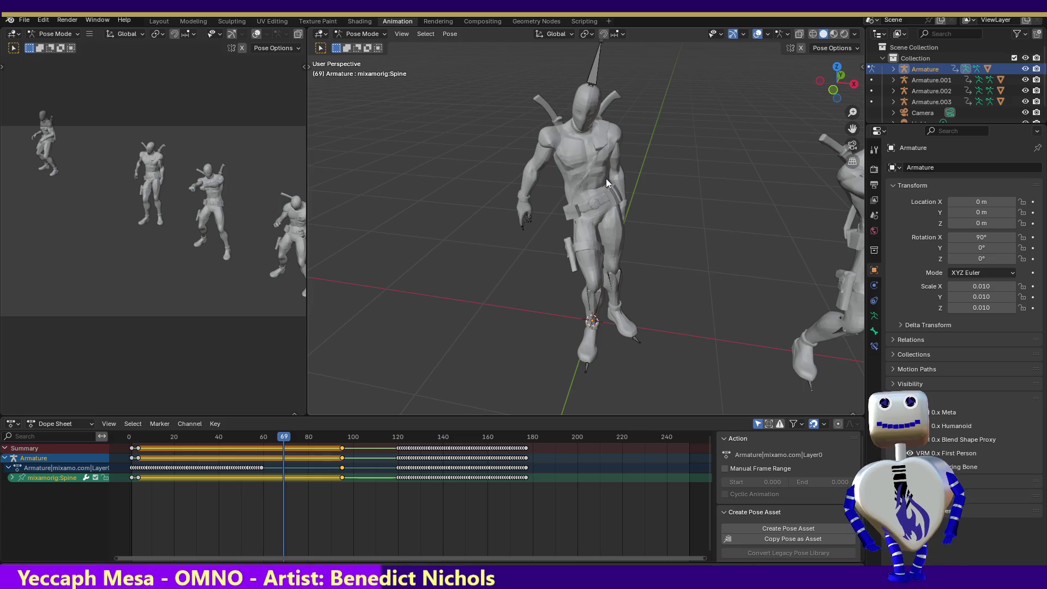
Step back through keyframes to frame 4 and undo the spine edits.
key(shift+Left)
key(space)
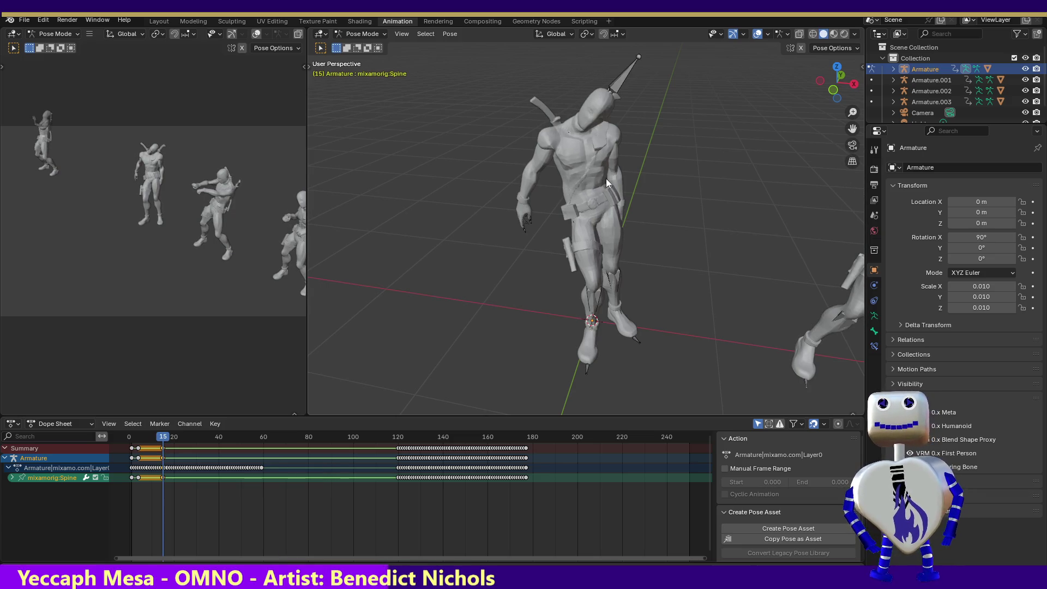
key(Down)
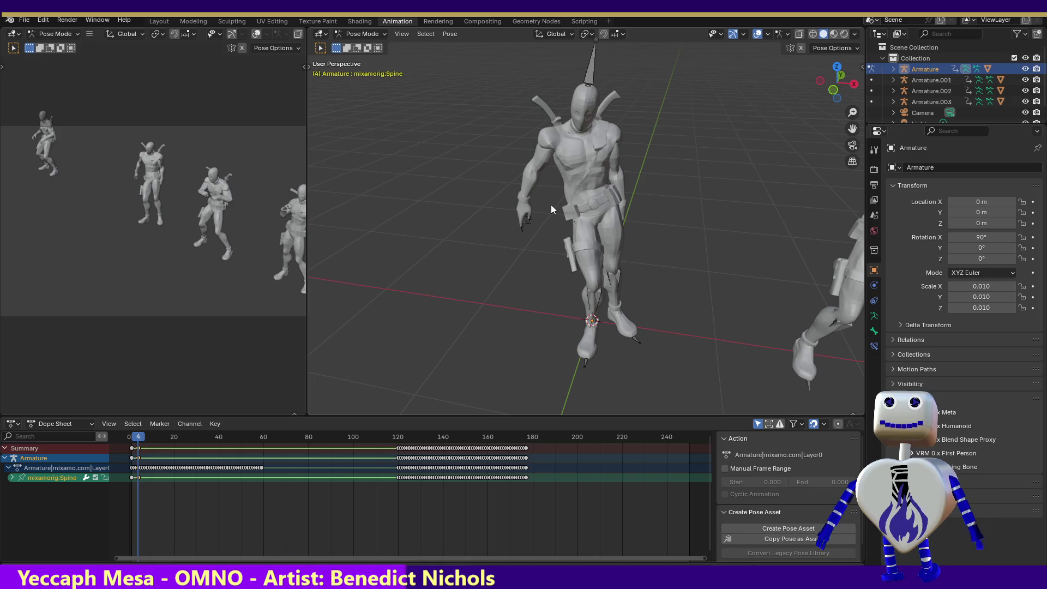
key(ctrl+z)
key(ctrl+z)
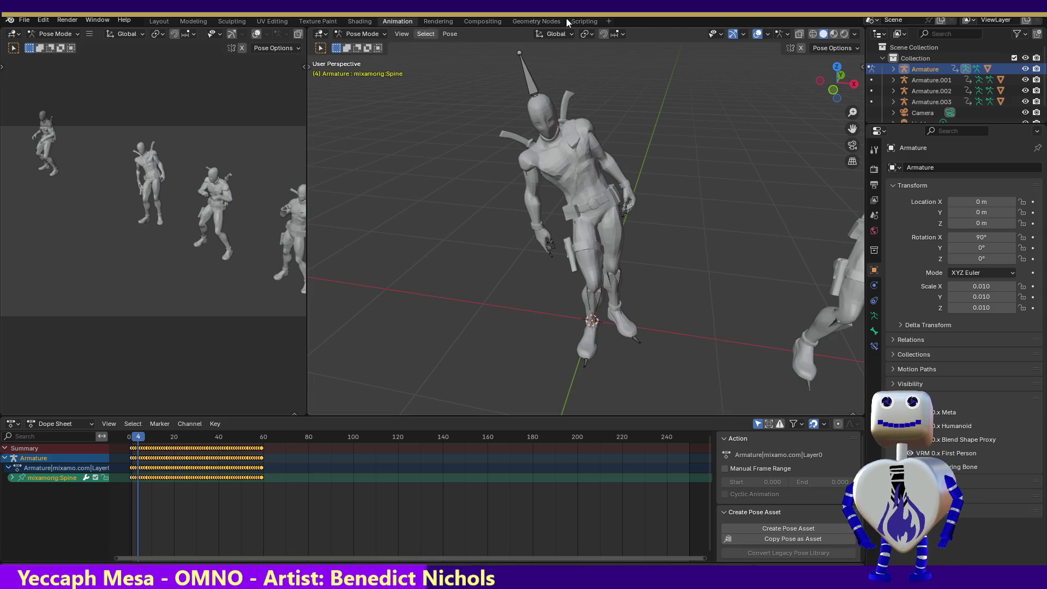
click(721, 33)
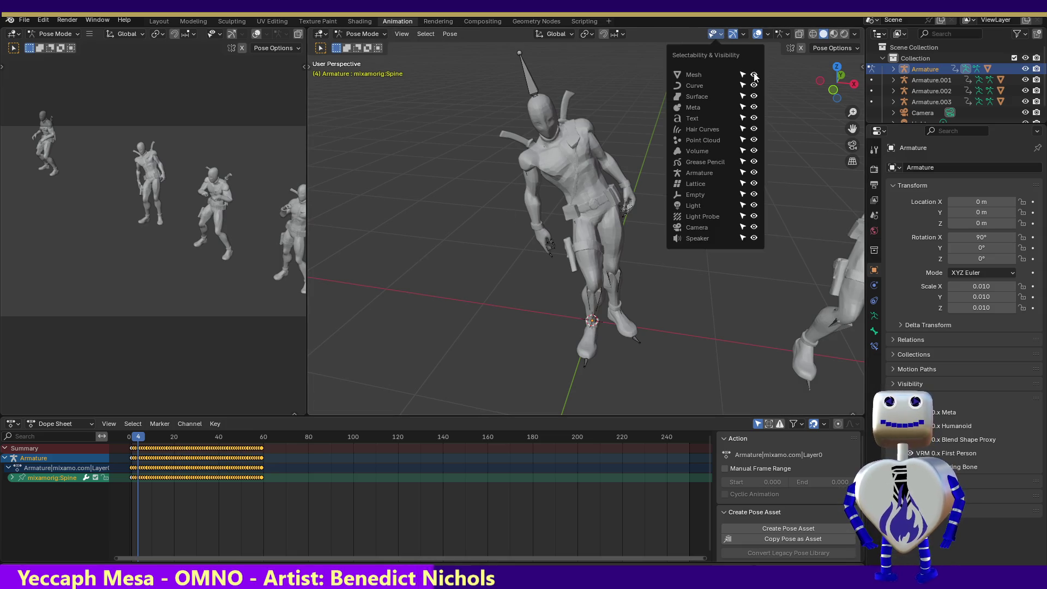
Hide the meshes and test a Hips bone rotation, then undo it.
click(754, 75)
click(590, 197)
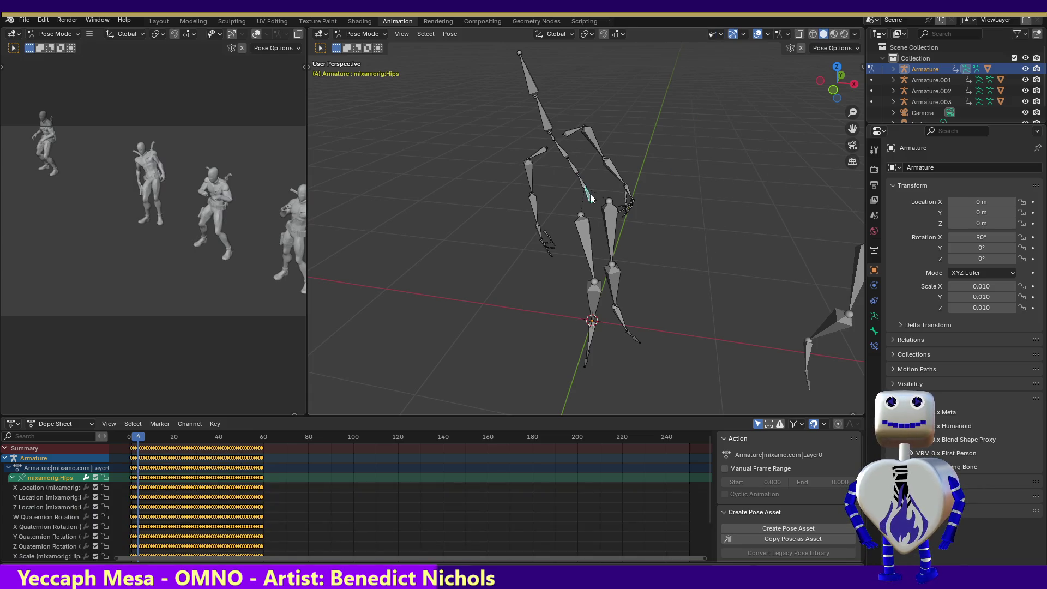
key(r)
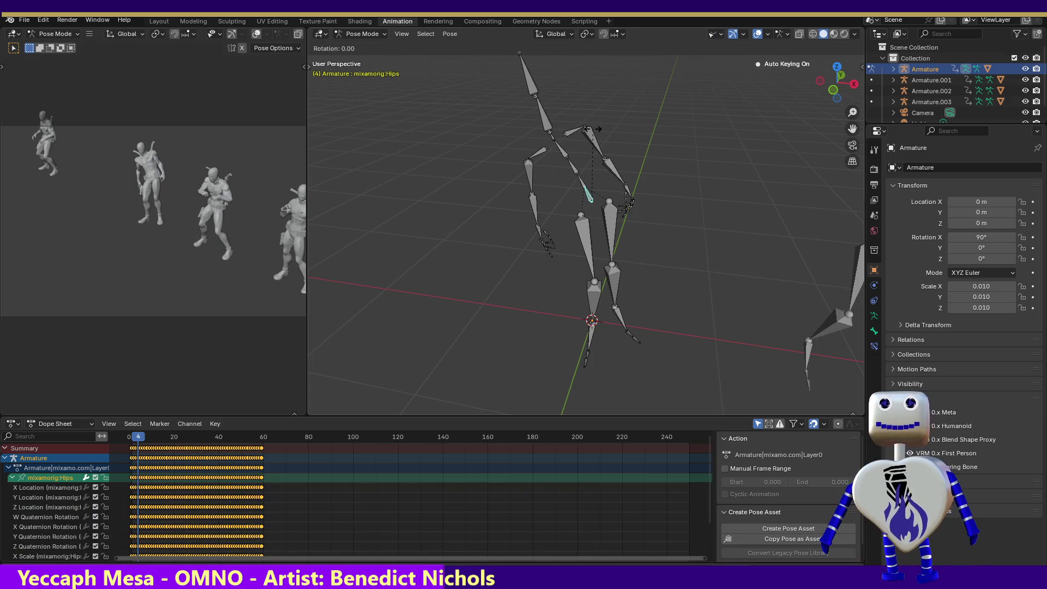
click(615, 164)
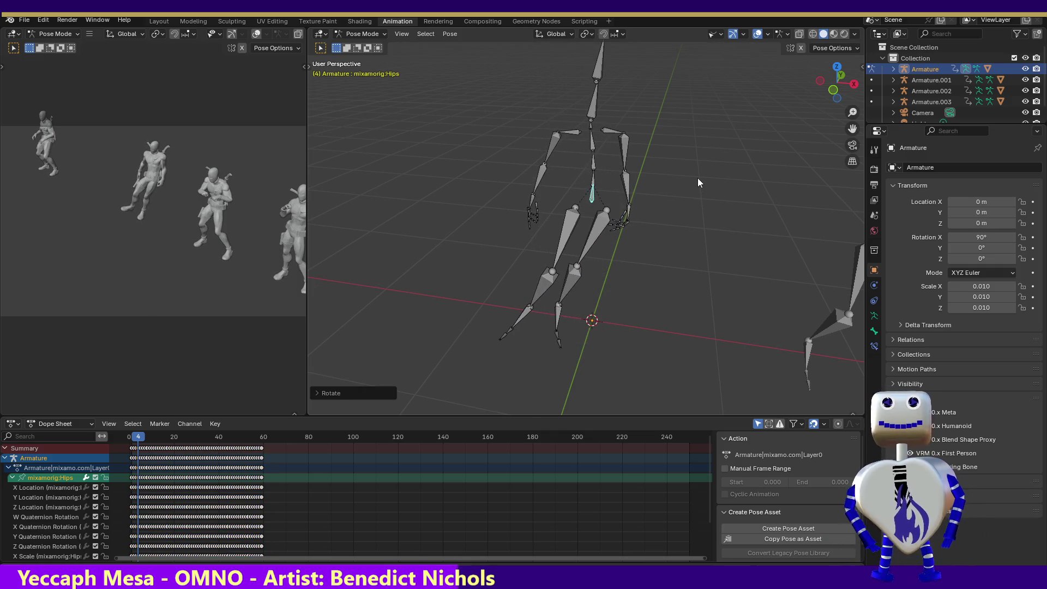
key(ctrl+z)
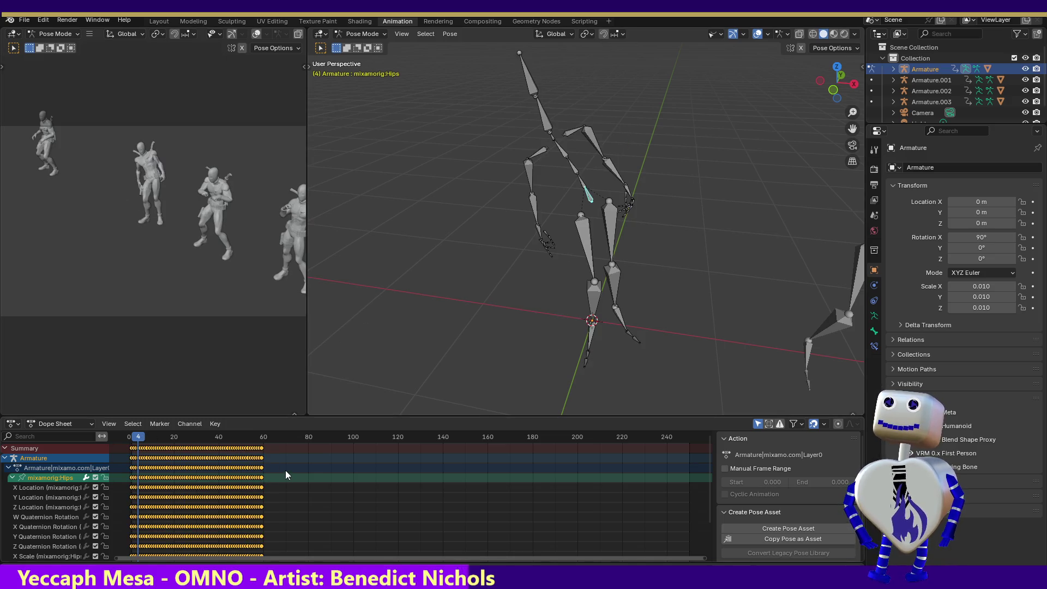
Shift the Hips keys to about frames 133–193 and key a rotated pose at frame 10.
drag(282, 475, 137, 482)
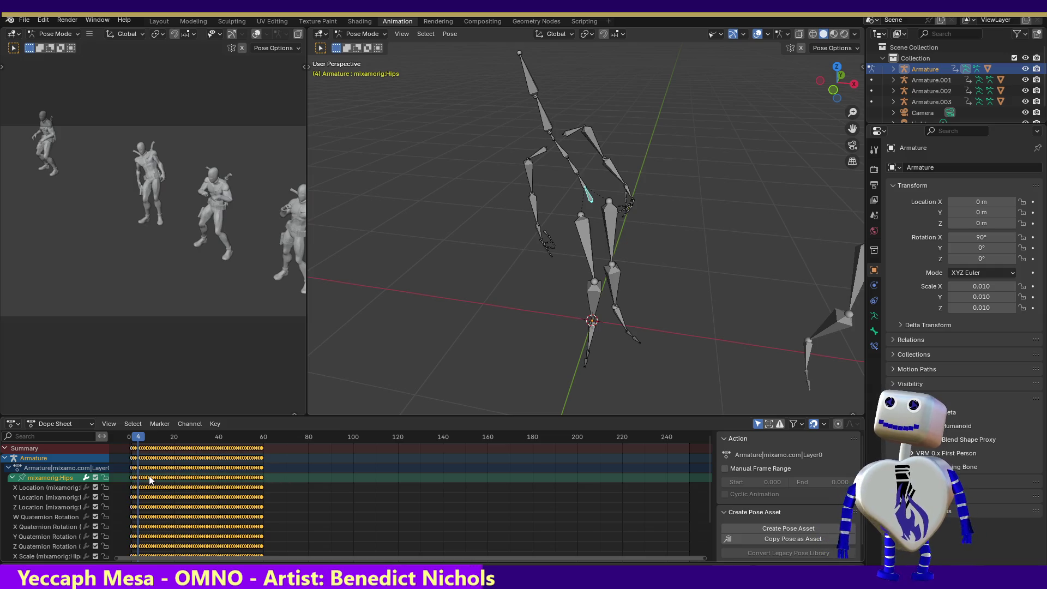
key(g)
click(162, 463)
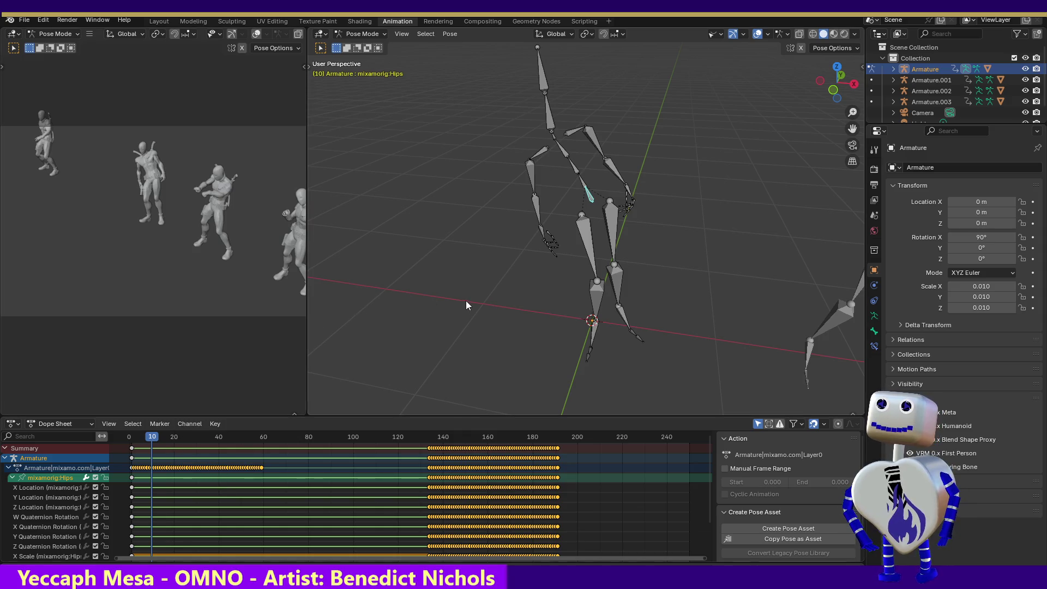
key(r)
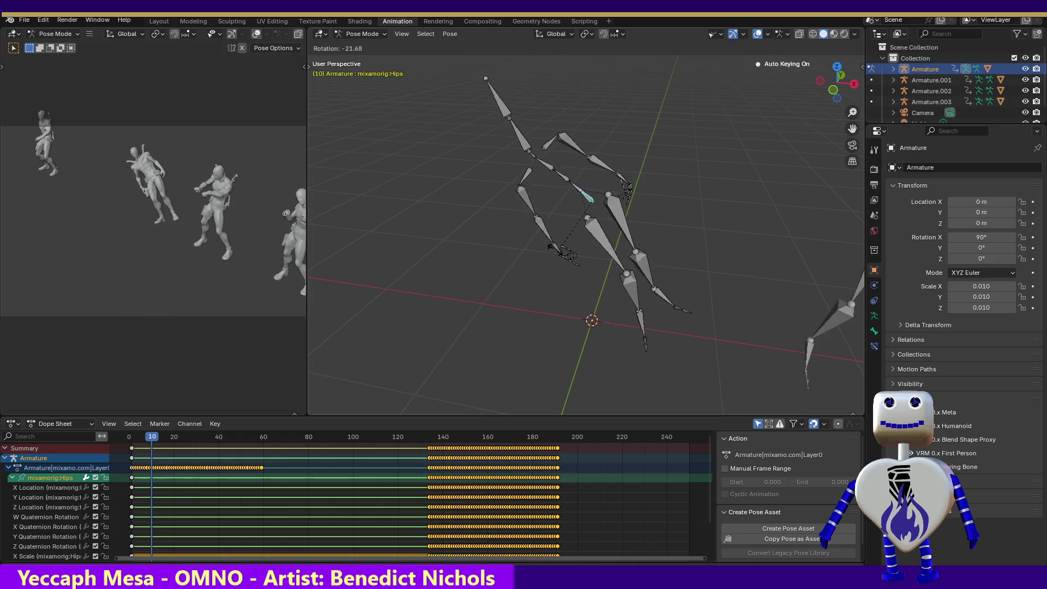
click(427, 246)
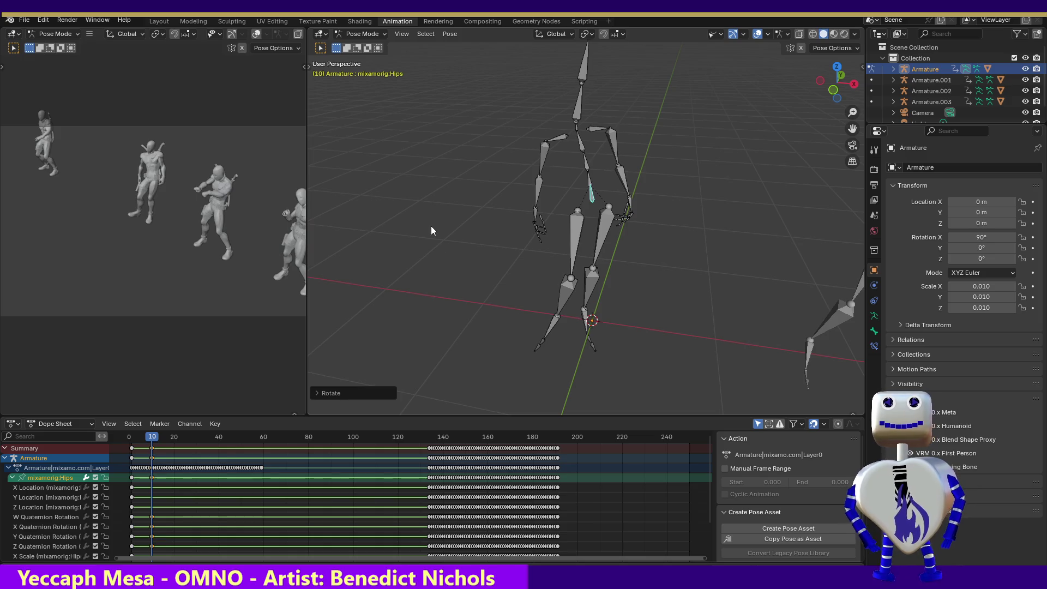
Slide the Hips pose keys back to frame 8 and paste the copied pose at frame 45.
drag(837, 80, 753, 95)
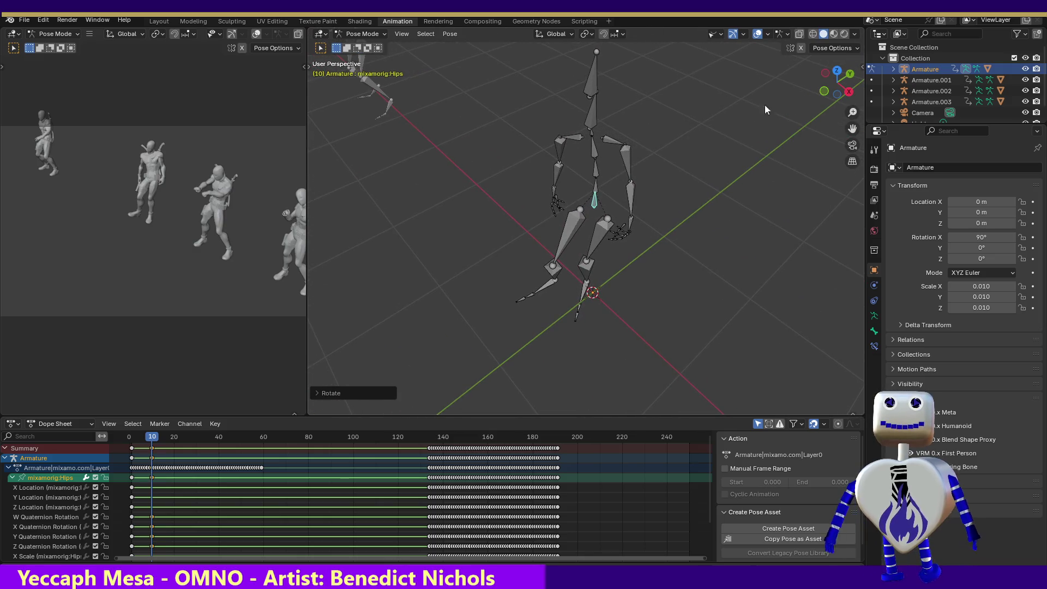
drag(152, 477, 144, 477)
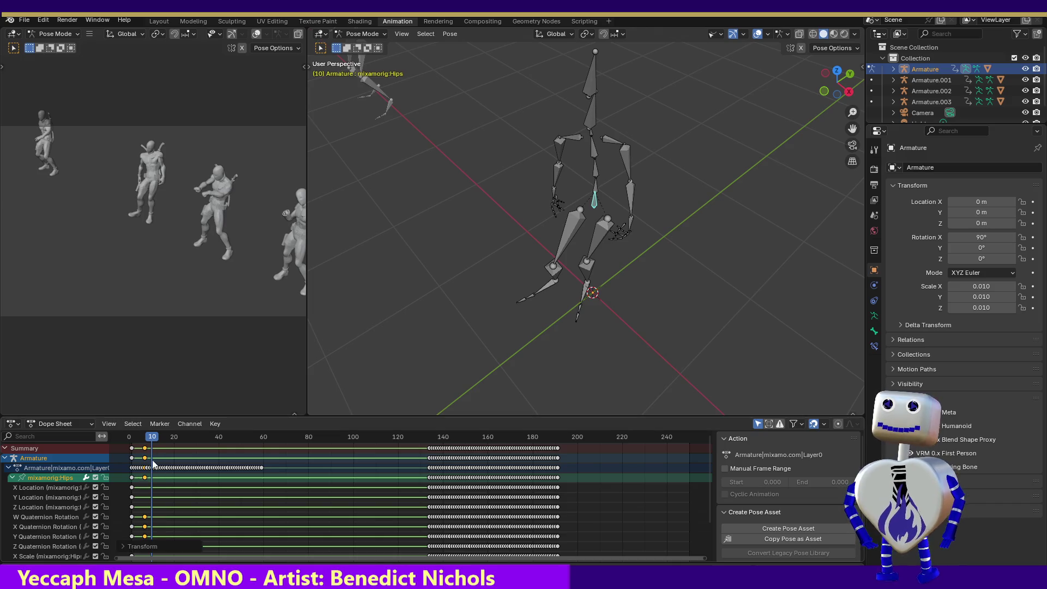
drag(156, 442, 231, 439)
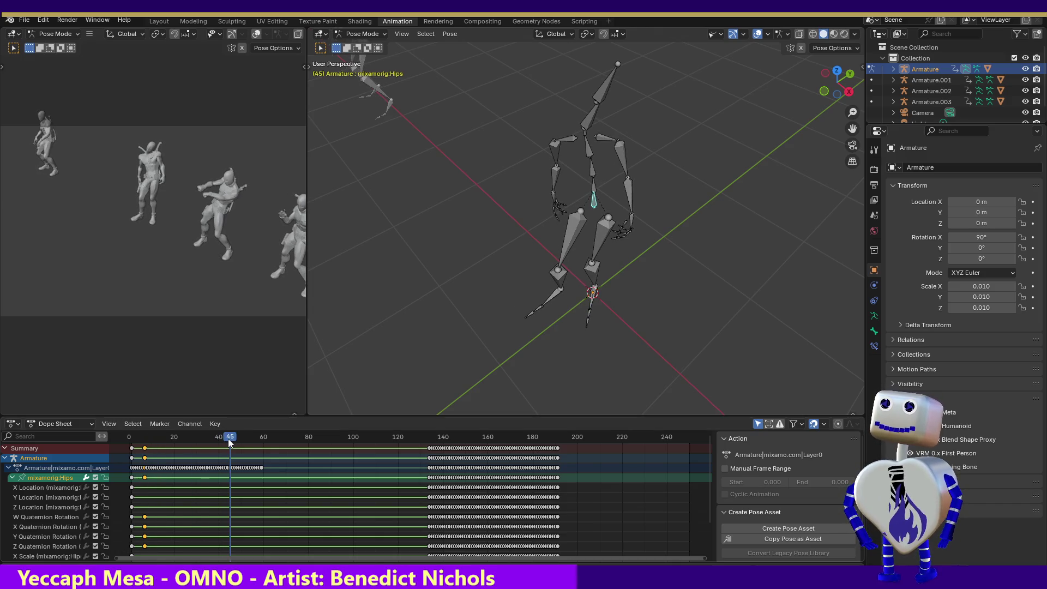
key(ctrl+v)
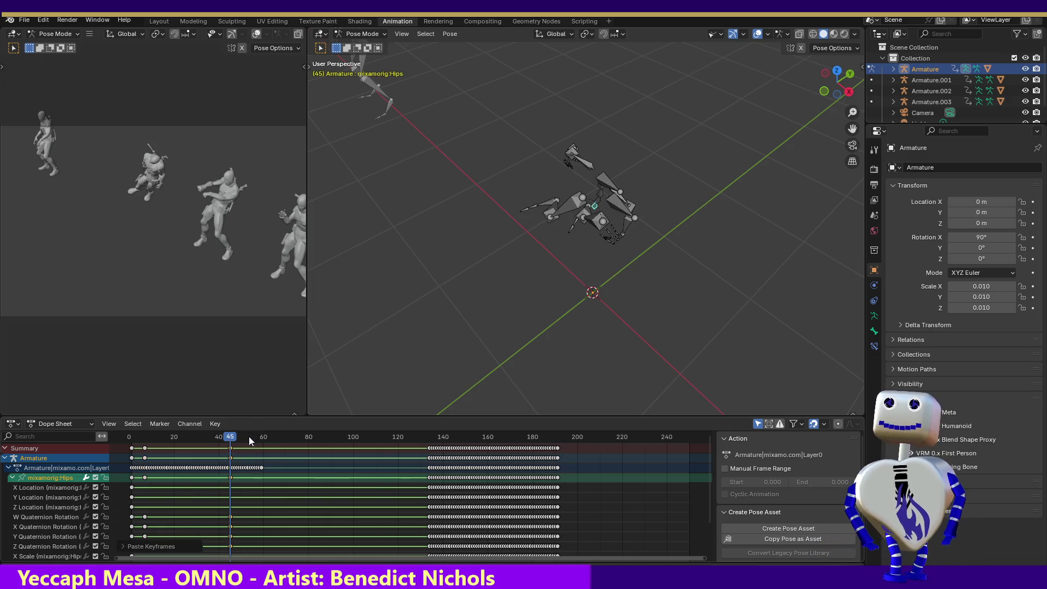
Undo the bad paste and paste the frame-7 Hips pose at frame 45 instead.
mouse_move(232, 439)
mouse_down()
mouse_move(141, 441)
mouse_move(230, 442)
mouse_up()
key(ctrl+z)
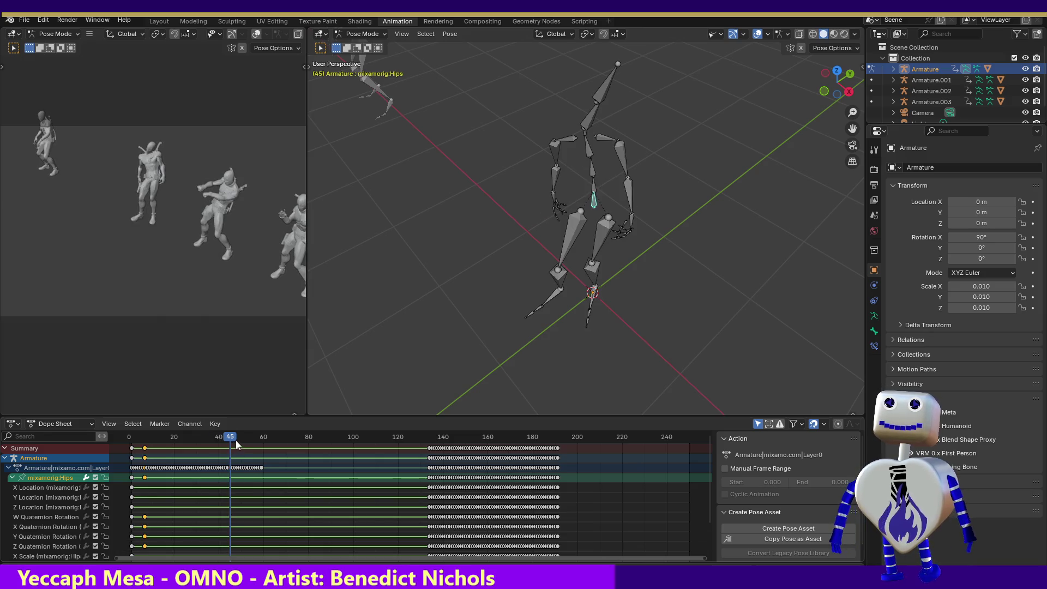
click(145, 478)
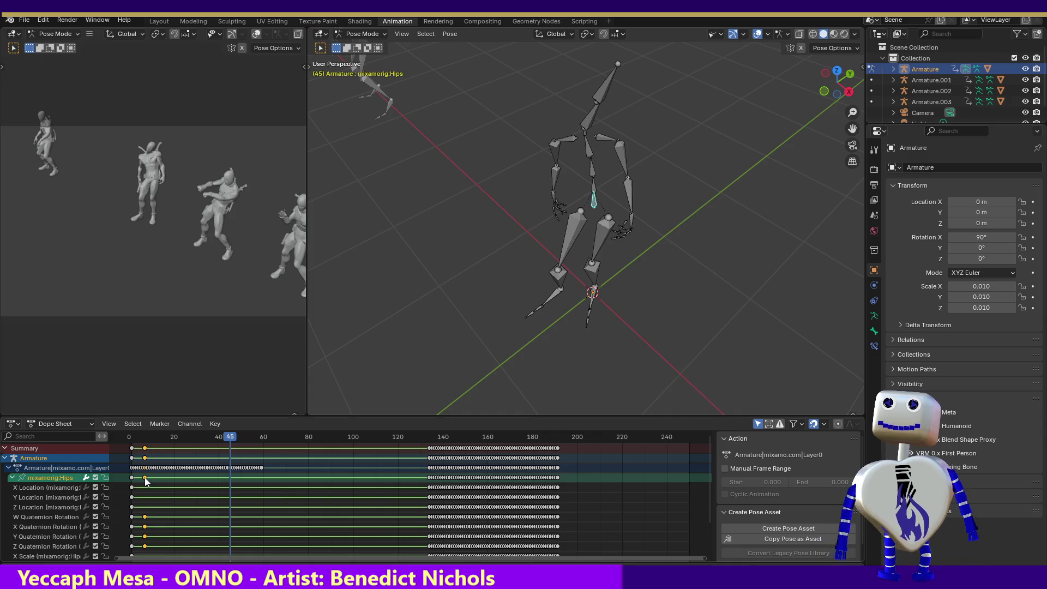
key(ctrl+v)
mouse_move(230, 437)
mouse_down()
mouse_move(149, 437)
mouse_move(229, 439)
mouse_up()
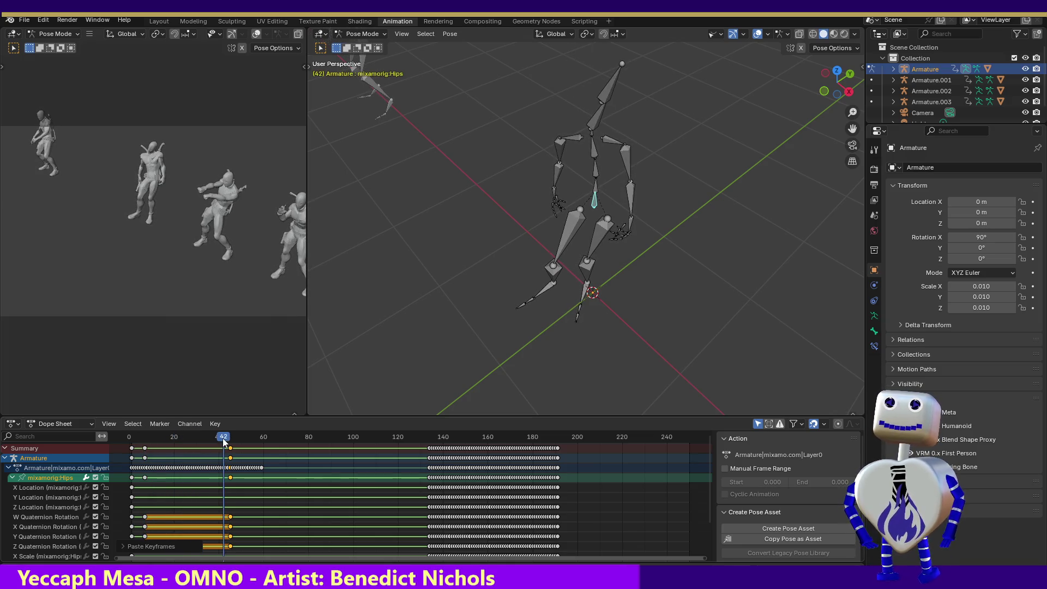
Make the character meshes visible again, inspect the head, and drag the pasted keys toward frame 58.
click(715, 33)
click(755, 75)
click(755, 75)
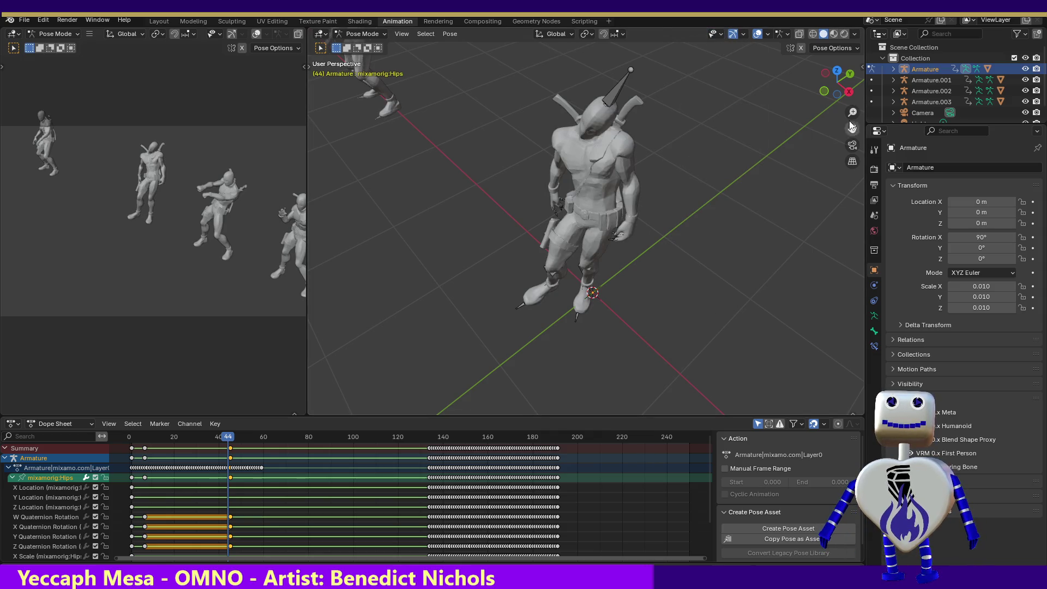
drag(837, 82, 802, 84)
scroll(837, 82, up, 5)
scroll(838, 82, down, 5)
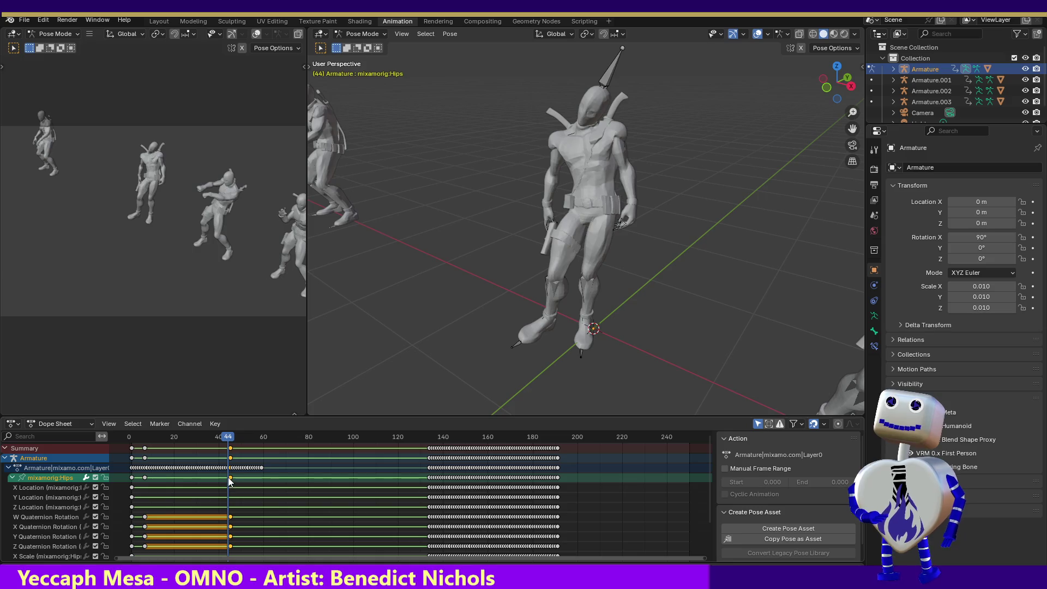
drag(231, 479, 263, 478)
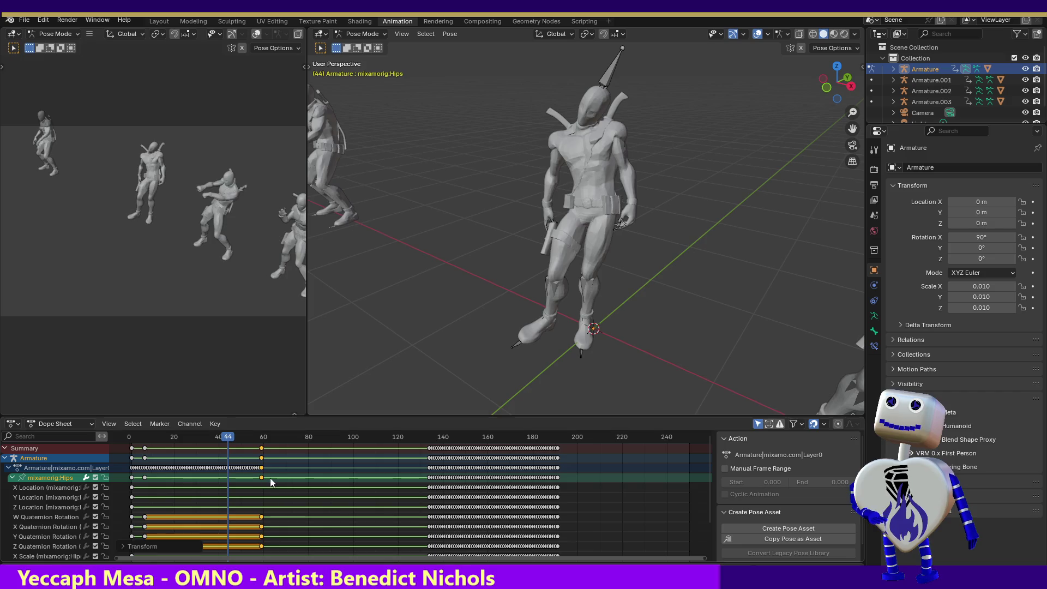
Delete the first-frame keys and move the early Hips pose keys to frame 0.
mouse_move(228, 440)
mouse_down()
mouse_move(136, 441)
mouse_move(157, 458)
mouse_up()
click(131, 478)
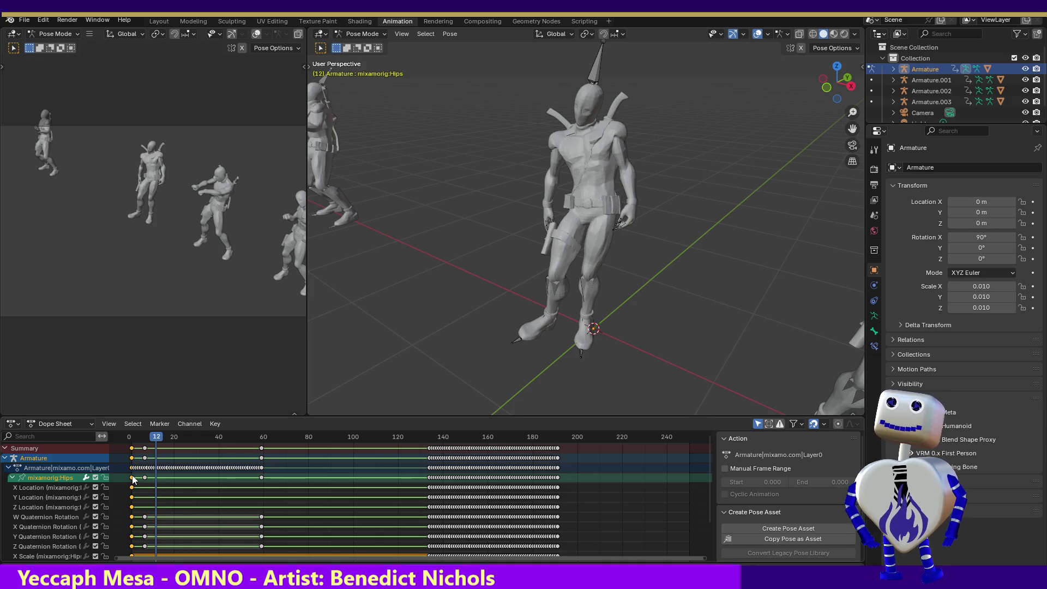
key(Delete)
click(144, 478)
key(g)
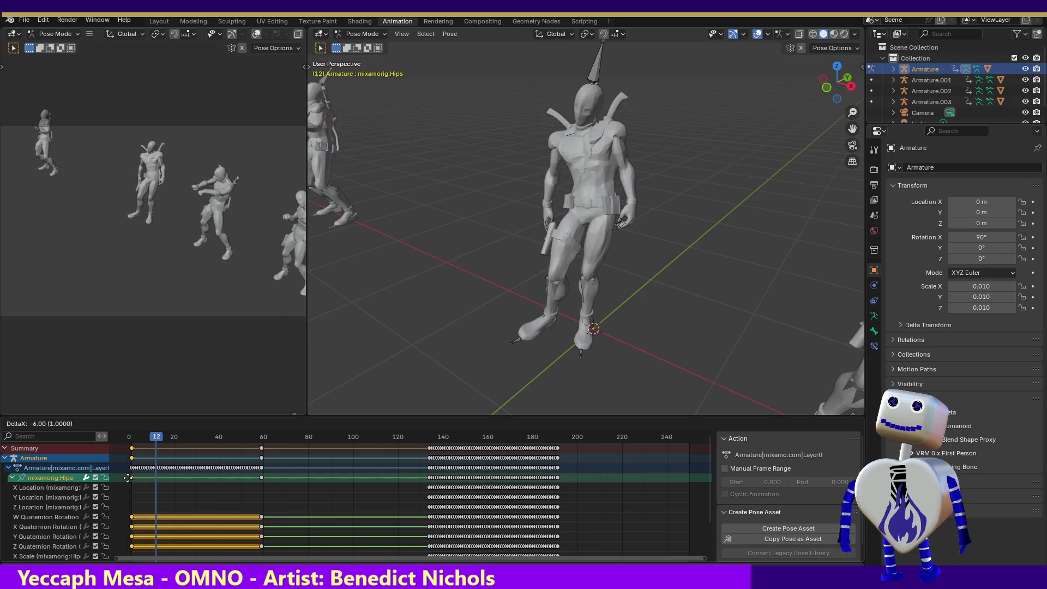
click(128, 478)
mouse_move(157, 442)
mouse_down()
mouse_move(299, 443)
mouse_move(260, 444)
mouse_up()
Delete the later keyframes around frames 133–192, then restore them.
drag(414, 475, 579, 478)
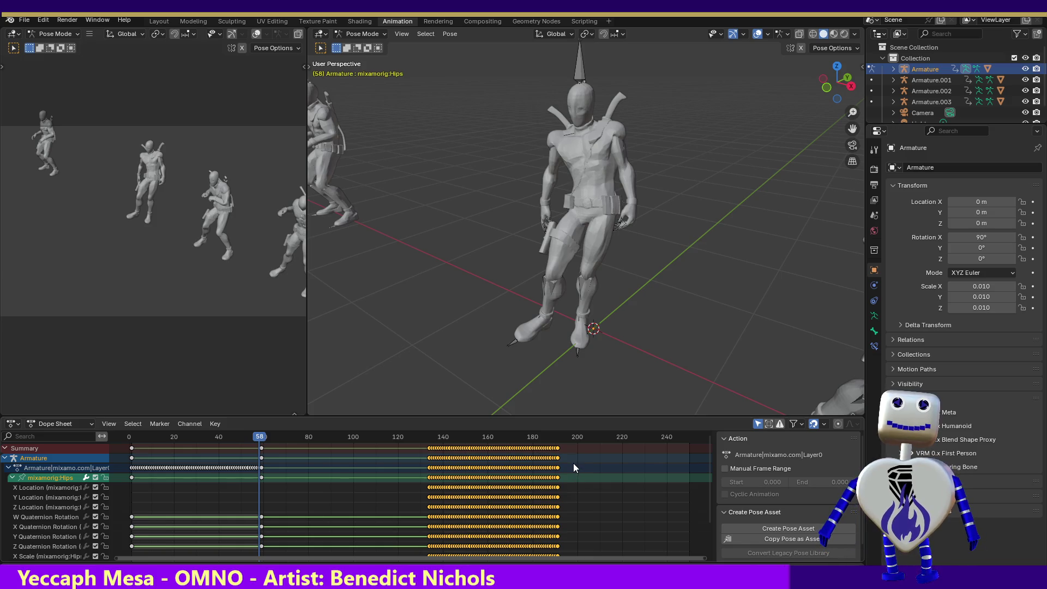
key(Delete)
mouse_move(262, 441)
mouse_down()
mouse_move(137, 439)
mouse_move(247, 440)
mouse_up()
key(Up)
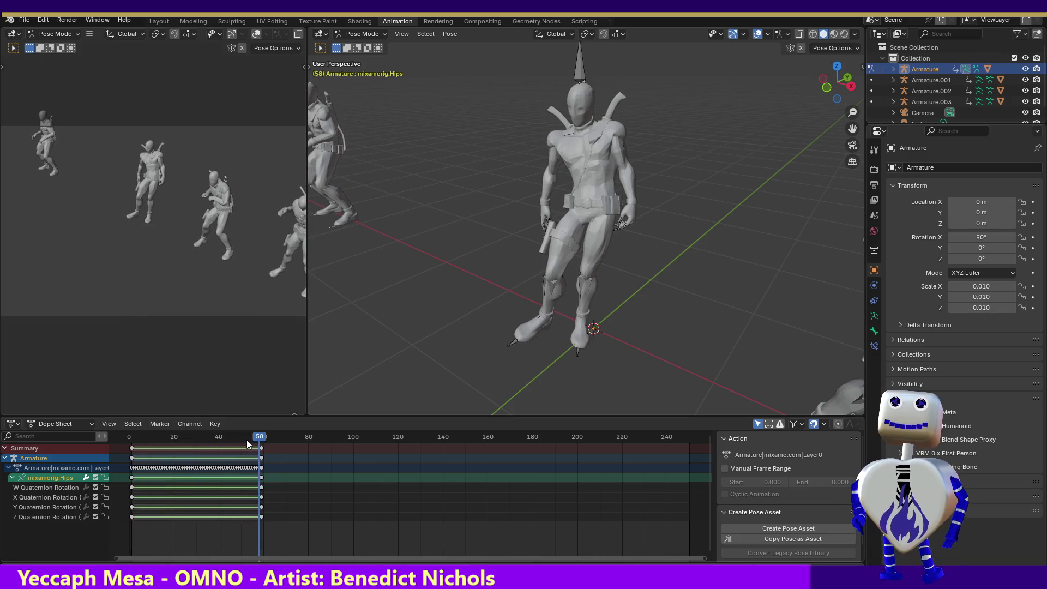
key(ctrl+v)
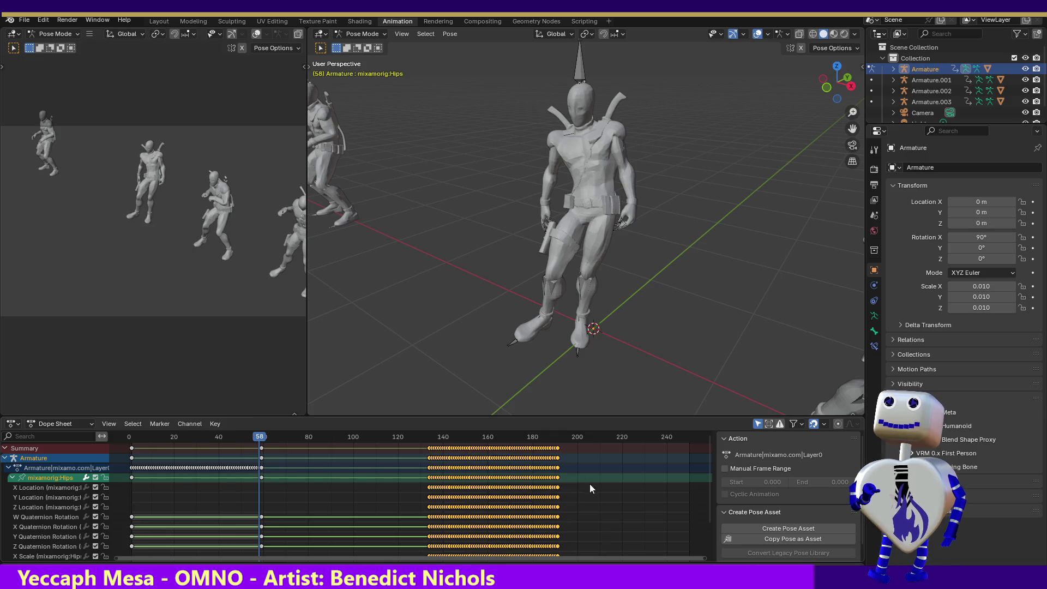
Delete only the later Hips location keys and scrub back to frame 33.
drag(585, 489, 407, 513)
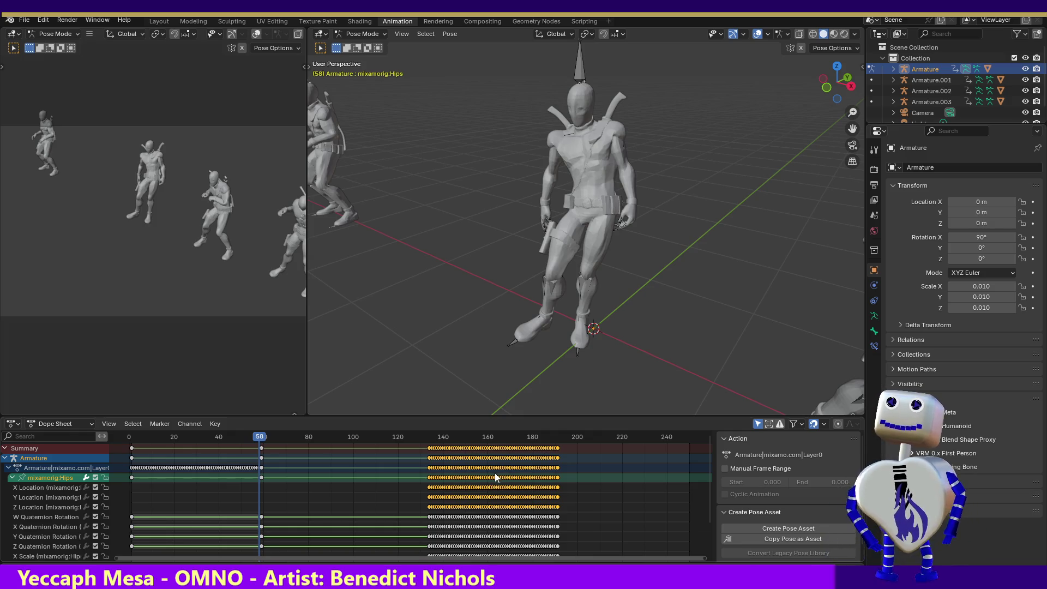
key(Delete)
mouse_move(256, 447)
mouse_down()
mouse_move(164, 440)
mouse_move(265, 453)
mouse_move(203, 445)
mouse_move(217, 449)
mouse_up()
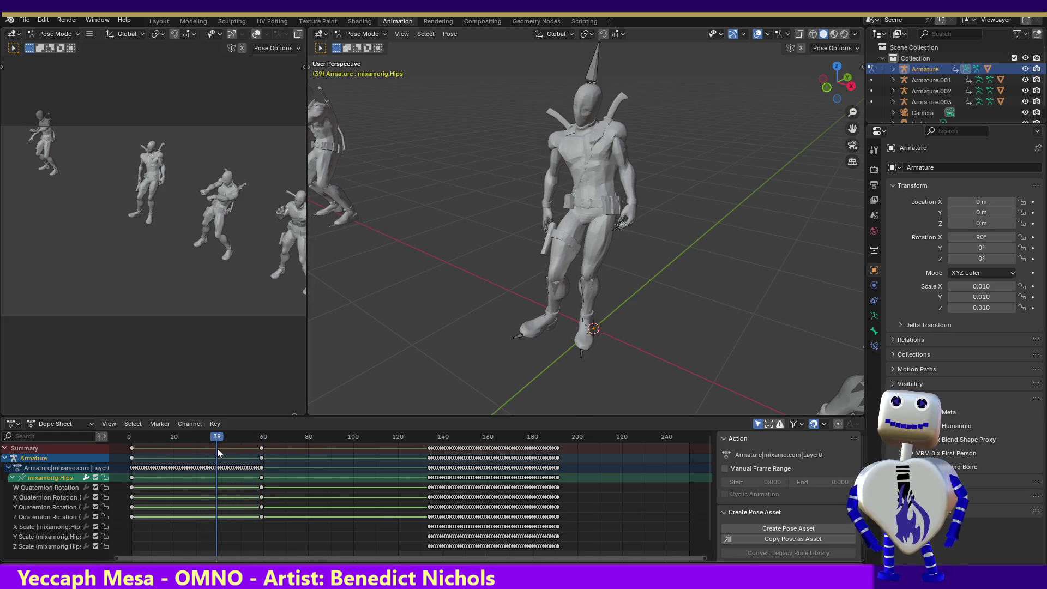
key(super+x)
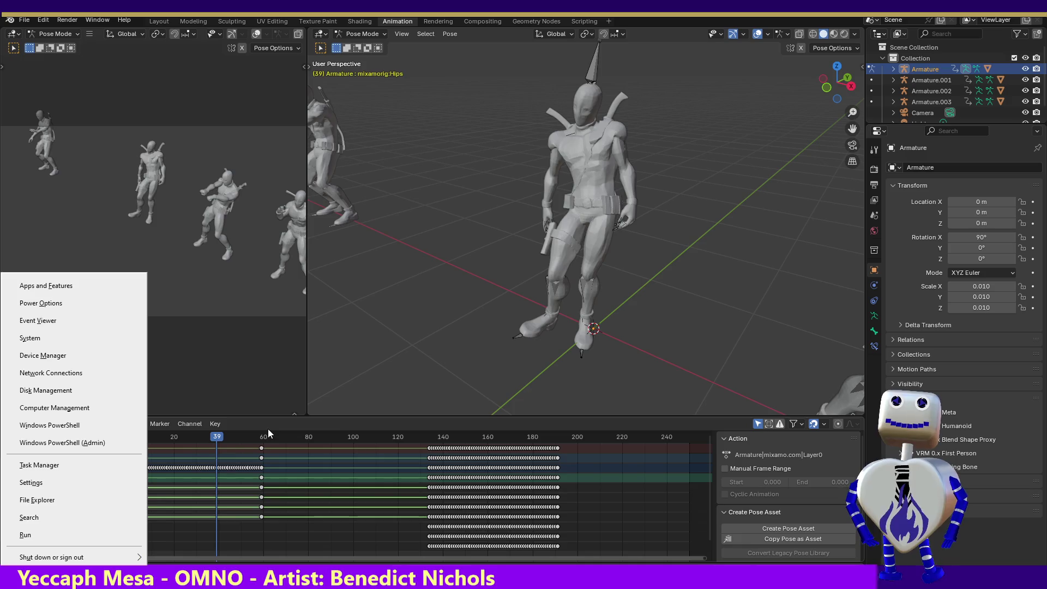
Undo the location-key deletion and preview past frame 58 to frame 62.
key(Escape)
key(Up)
key(ctrl+z)
key(bracketleft)
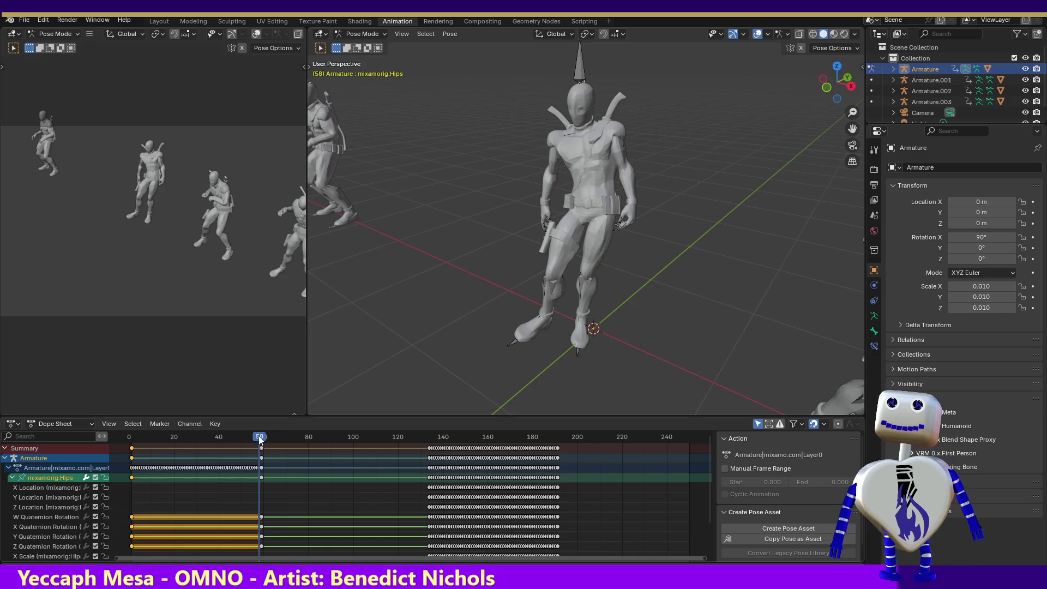
mouse_move(260, 439)
mouse_down()
mouse_move(313, 446)
mouse_move(254, 445)
mouse_move(266, 451)
mouse_up()
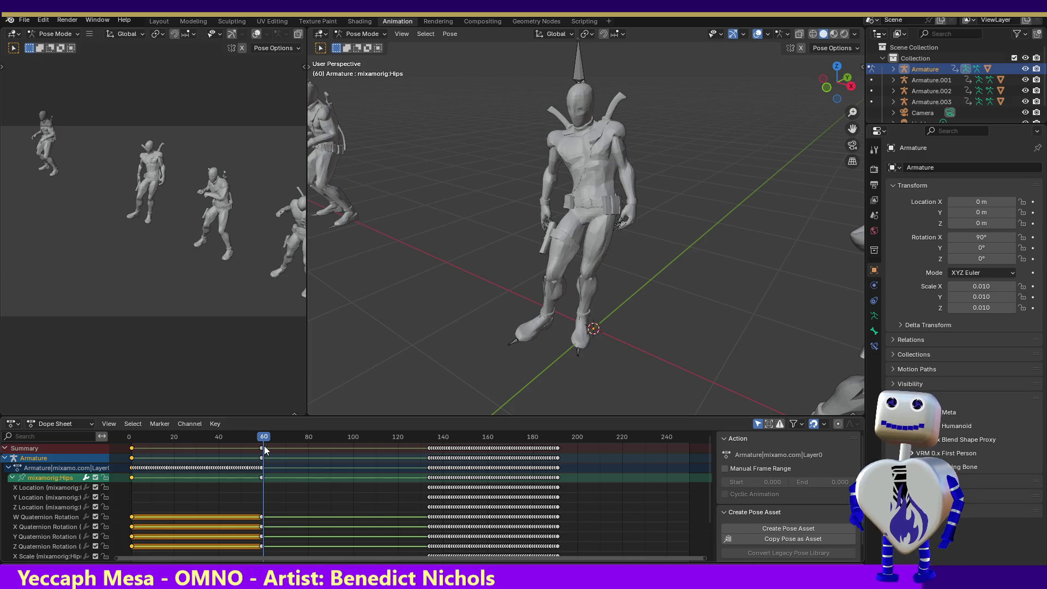
drag(264, 445, 267, 443)
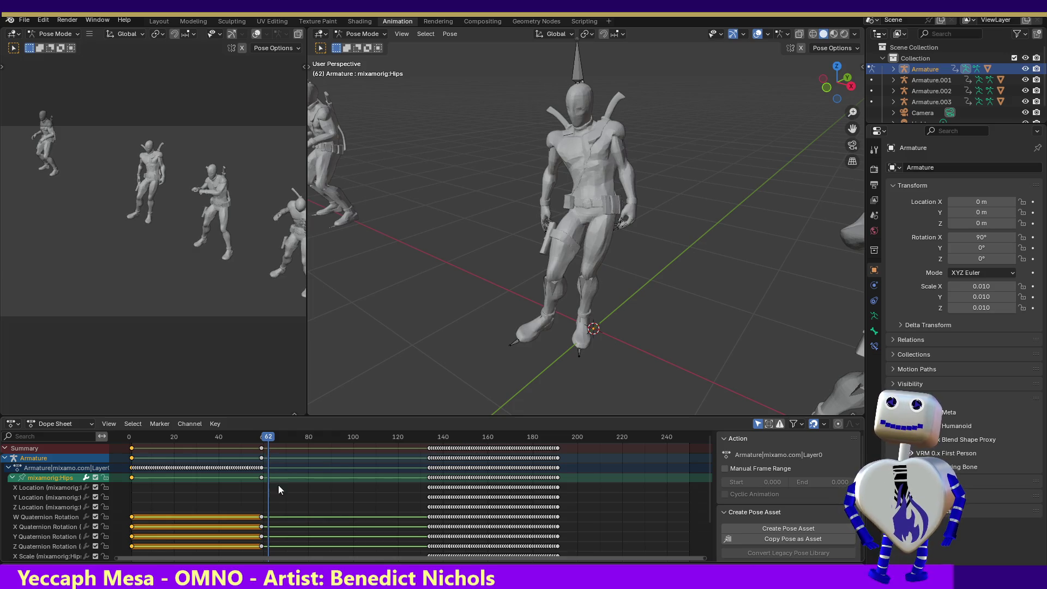
Delete the later quaternion rotation keys around frames 135–190 and select the later location keys.
drag(571, 515, 418, 549)
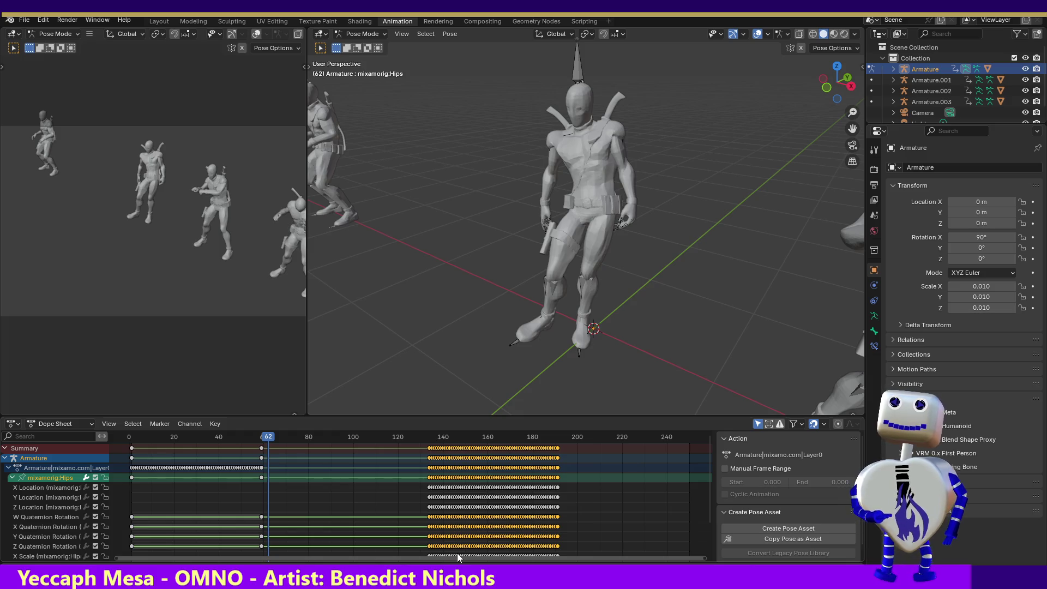
key(Delete)
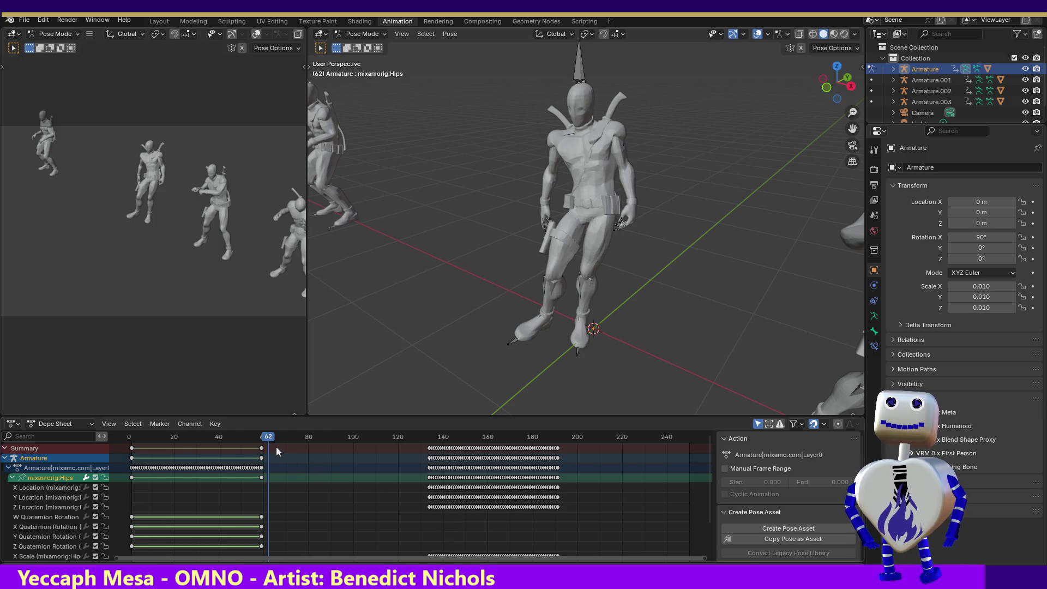
drag(270, 438, 152, 440)
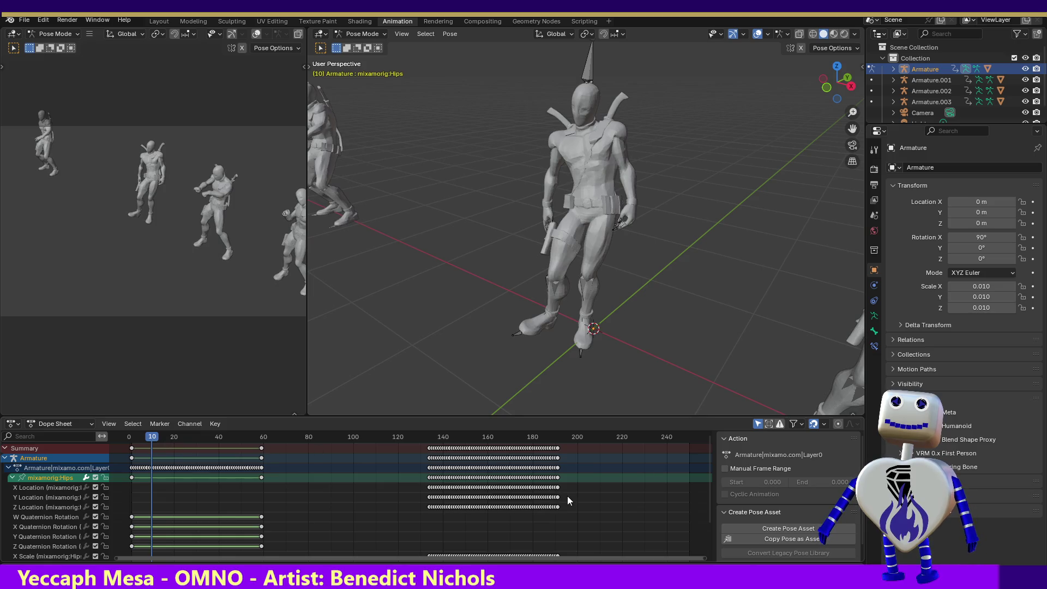
drag(569, 489, 392, 512)
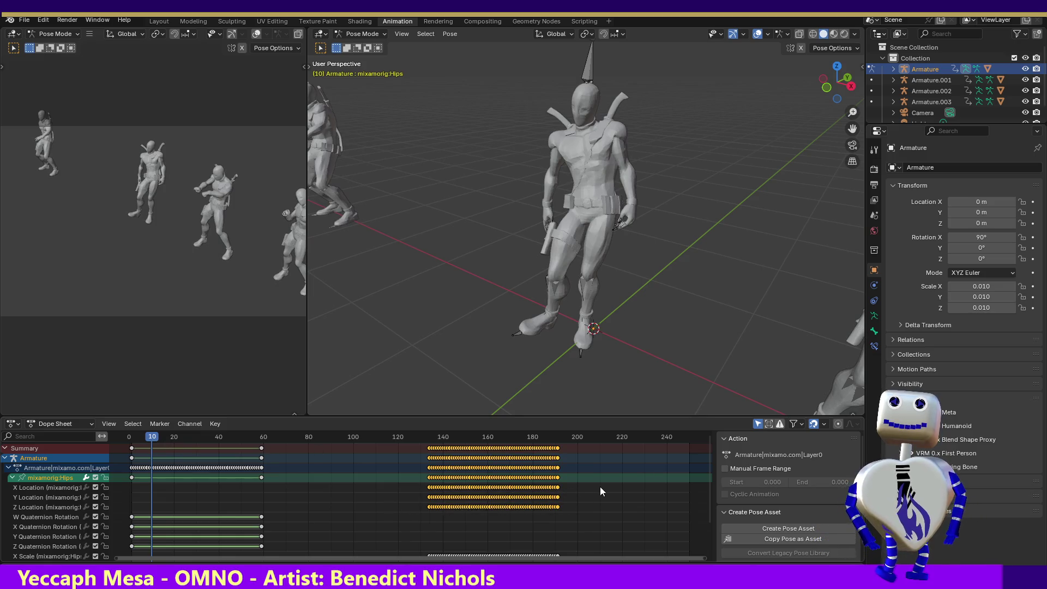
Shift the later Hips location keys back 133 frames so they start at frame 0.
drag(601, 486, 404, 507)
key(g)
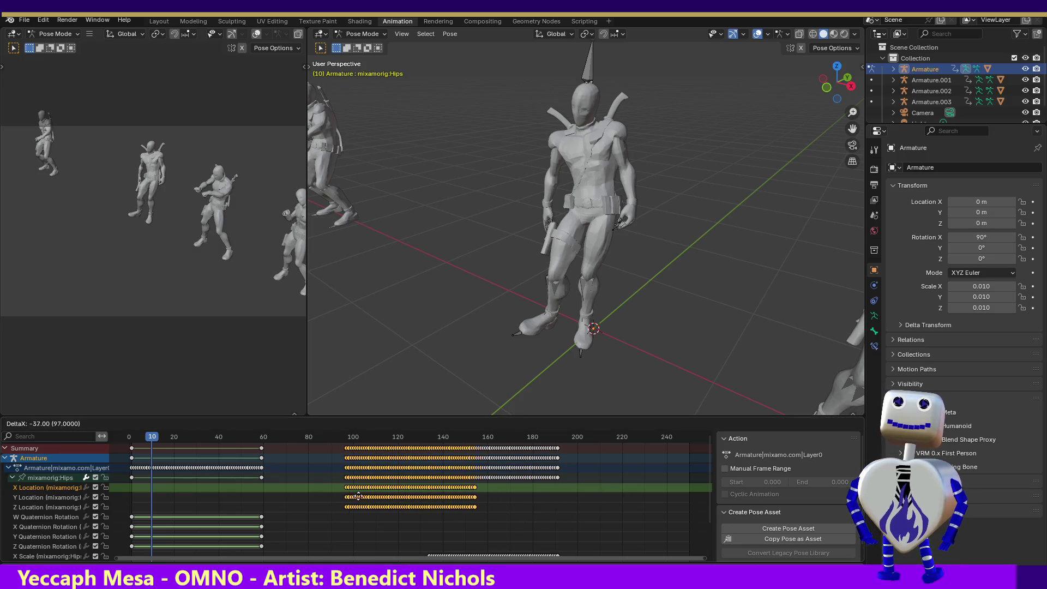
mouse_move(158, 506)
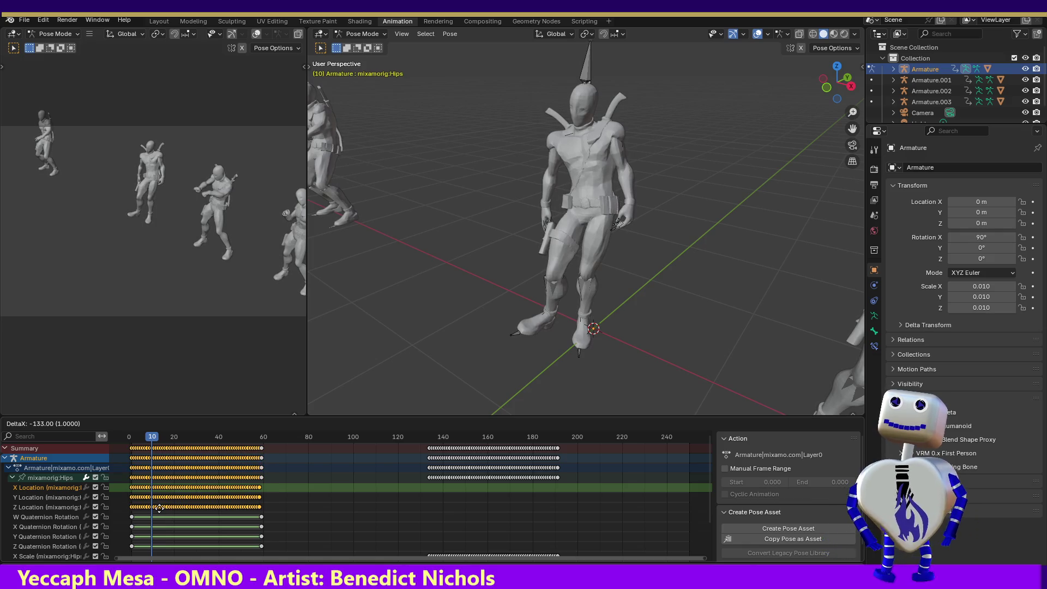
click(159, 509)
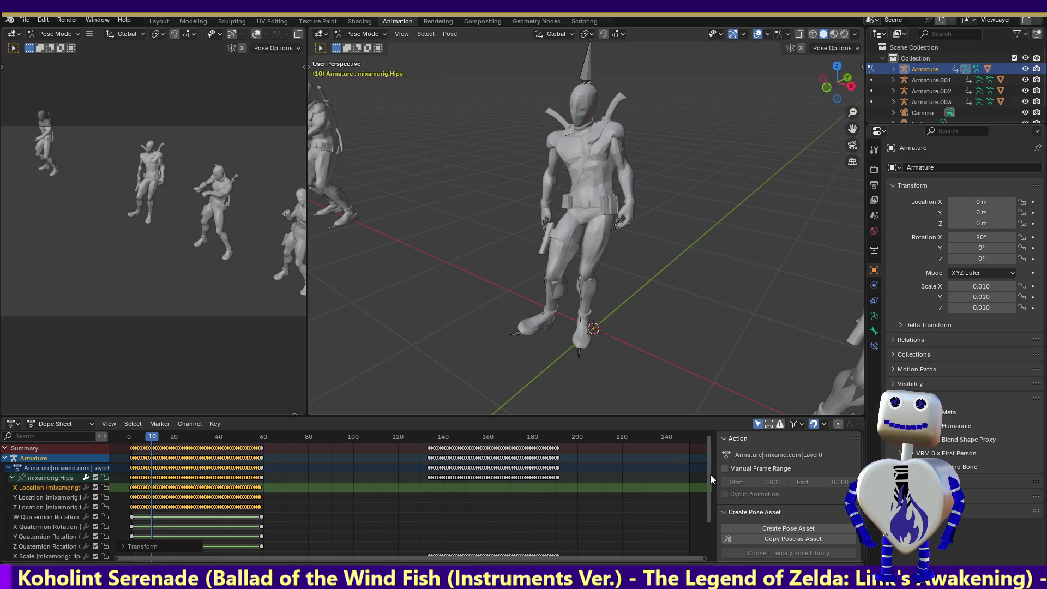
Shift the later Hips scale keys back 133 frames to start at frame 0 as well.
drag(710, 475, 717, 523)
drag(587, 497, 360, 564)
key(g)
drag(391, 522, 187, 539)
click(187, 539)
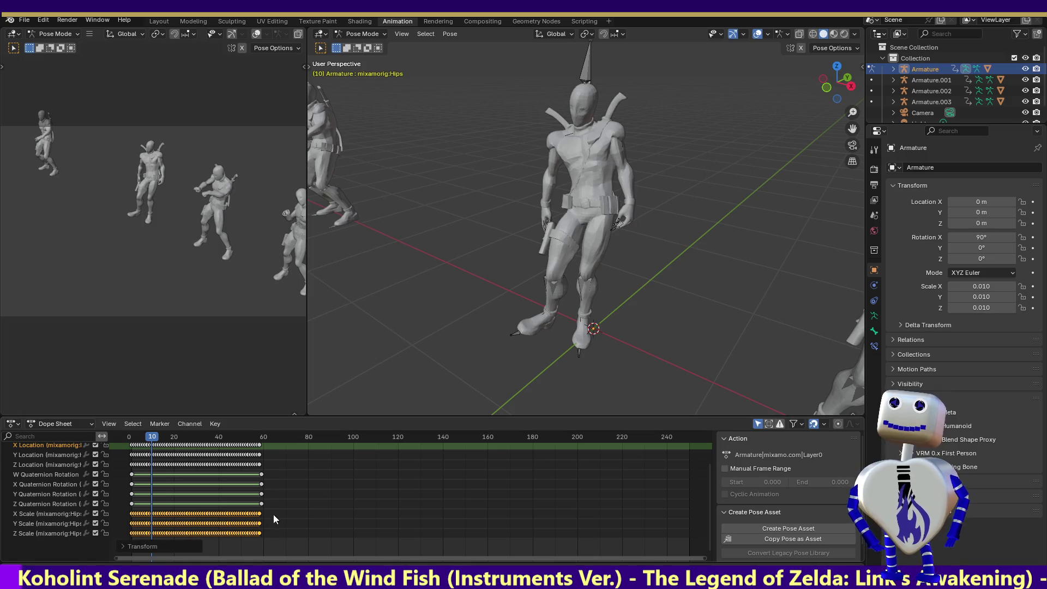
Scrub between frames 18 and 70 and play the animation to preview the blend.
key(Right)
key(Right)
key(Right)
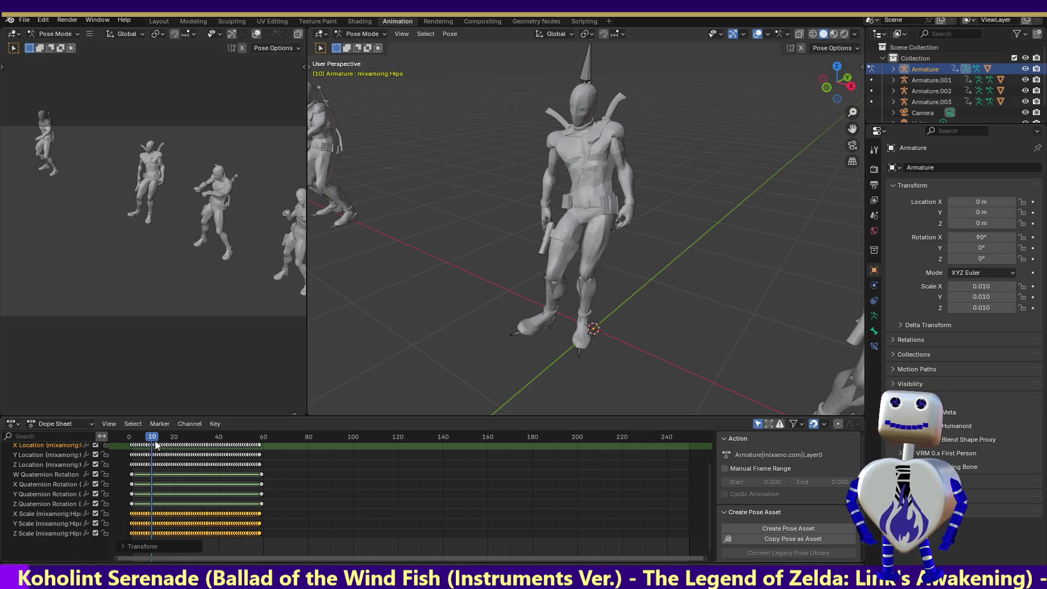
mouse_move(172, 446)
mouse_down()
mouse_move(287, 454)
mouse_move(248, 455)
mouse_up()
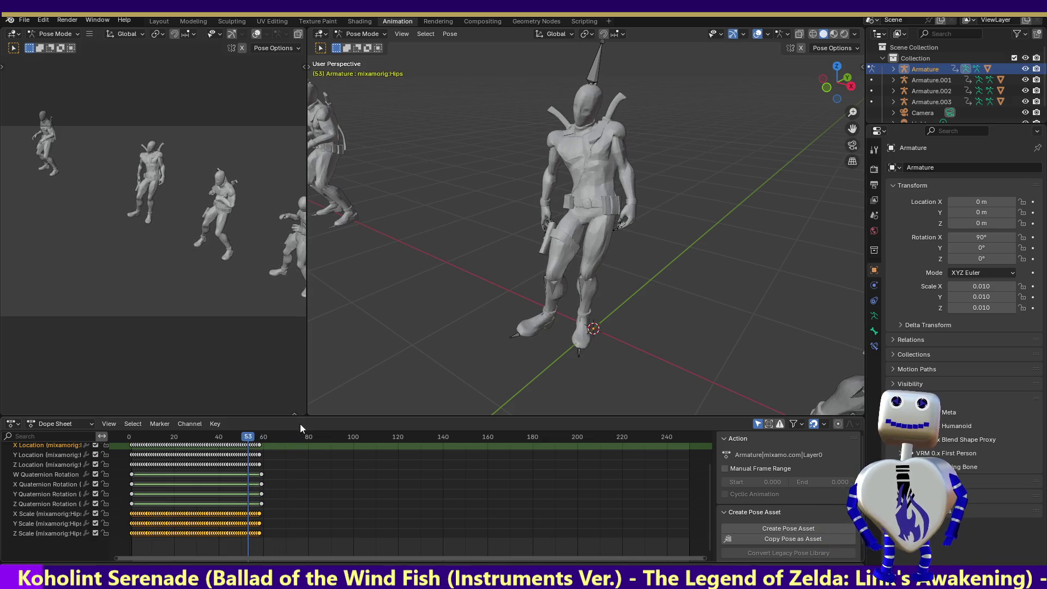
drag(838, 82, 830, 92)
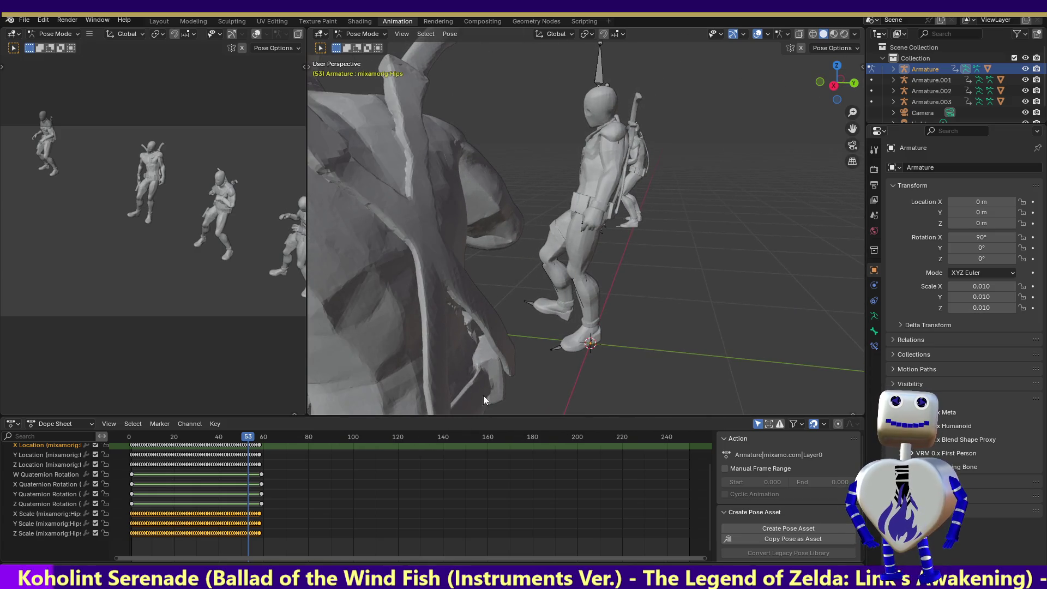
mouse_move(237, 437)
mouse_down()
mouse_move(186, 432)
mouse_move(416, 431)
mouse_up()
drag(314, 434, 170, 435)
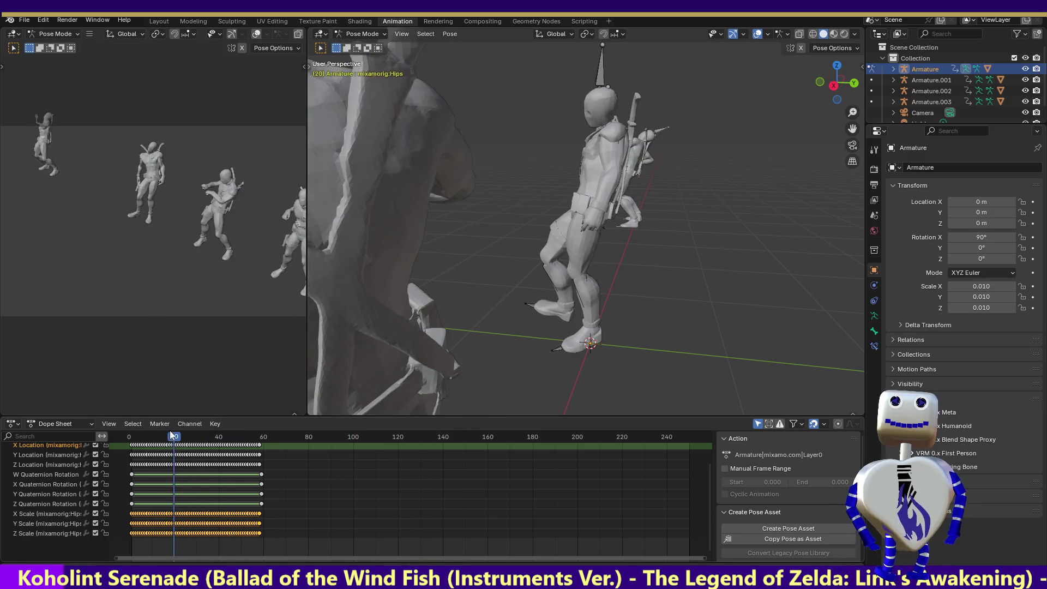
drag(826, 81, 789, 82)
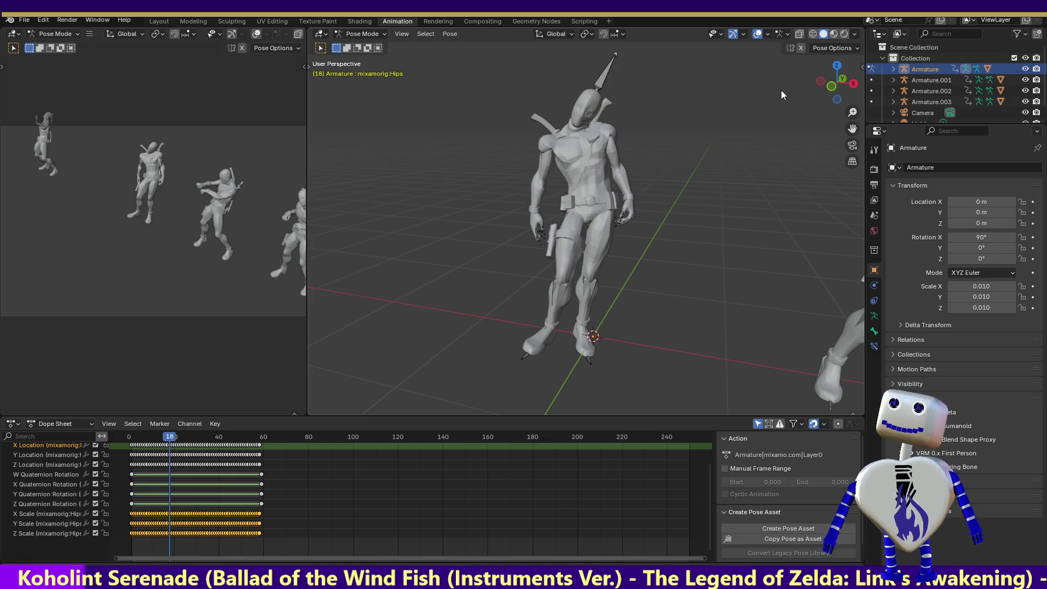
key(space)
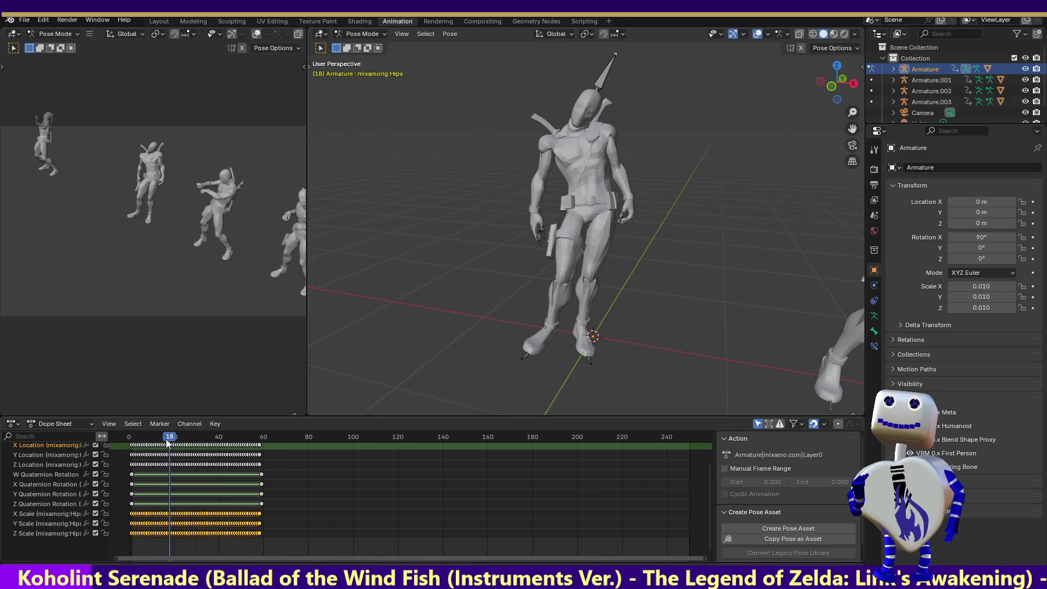
Check the pose at frame 62, then orbit and switch to Top Orthographic view.
mouse_move(278, 442)
mouse_down()
mouse_move(298, 442)
mouse_move(267, 431)
mouse_up()
mouse_move(818, 87)
mouse_down()
mouse_move(780, 88)
mouse_move(862, 82)
mouse_up()
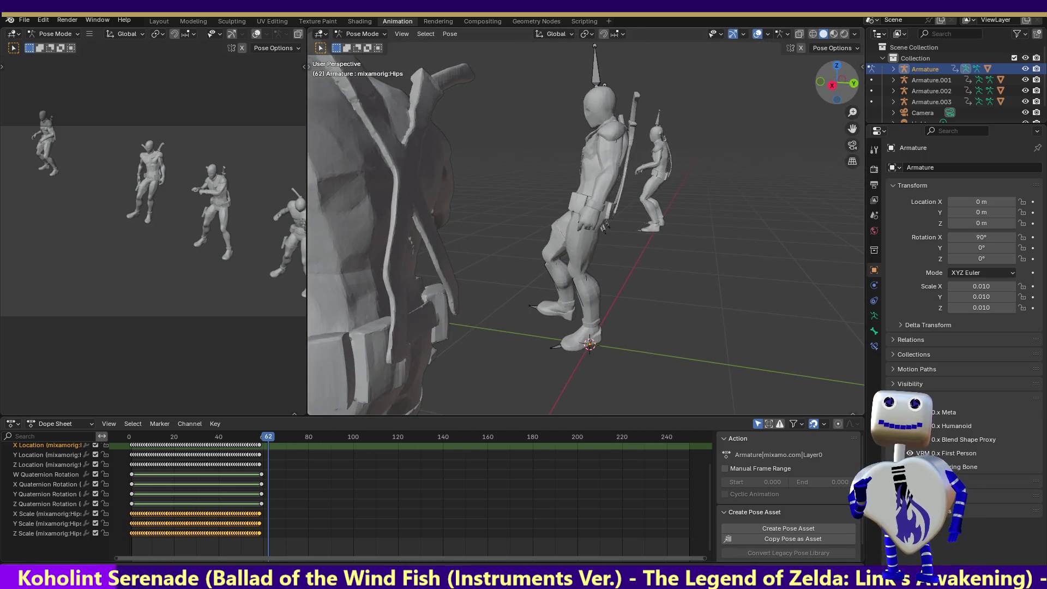
drag(838, 82, 862, 83)
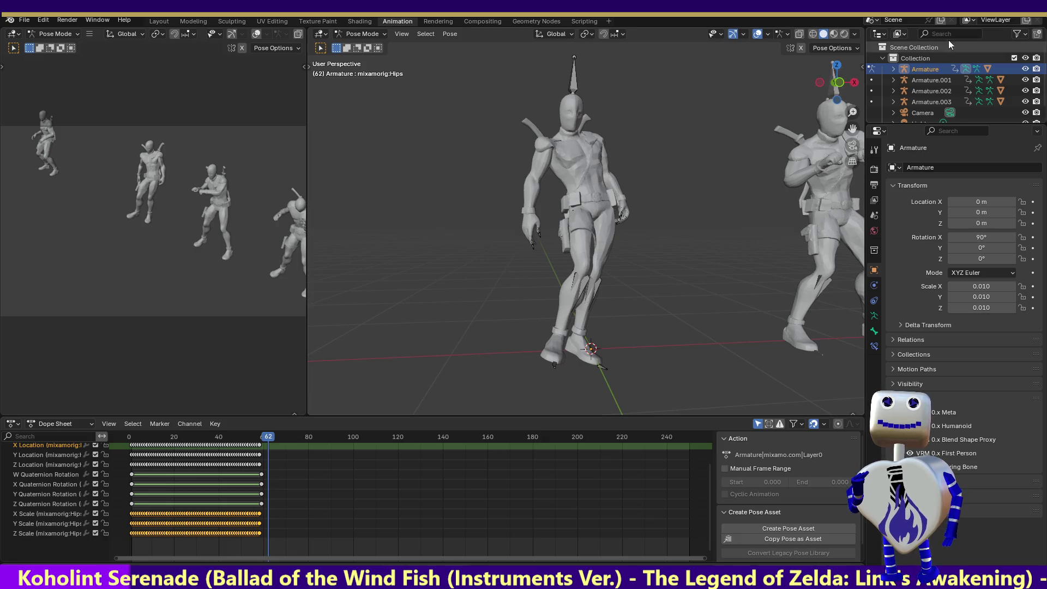
click(840, 67)
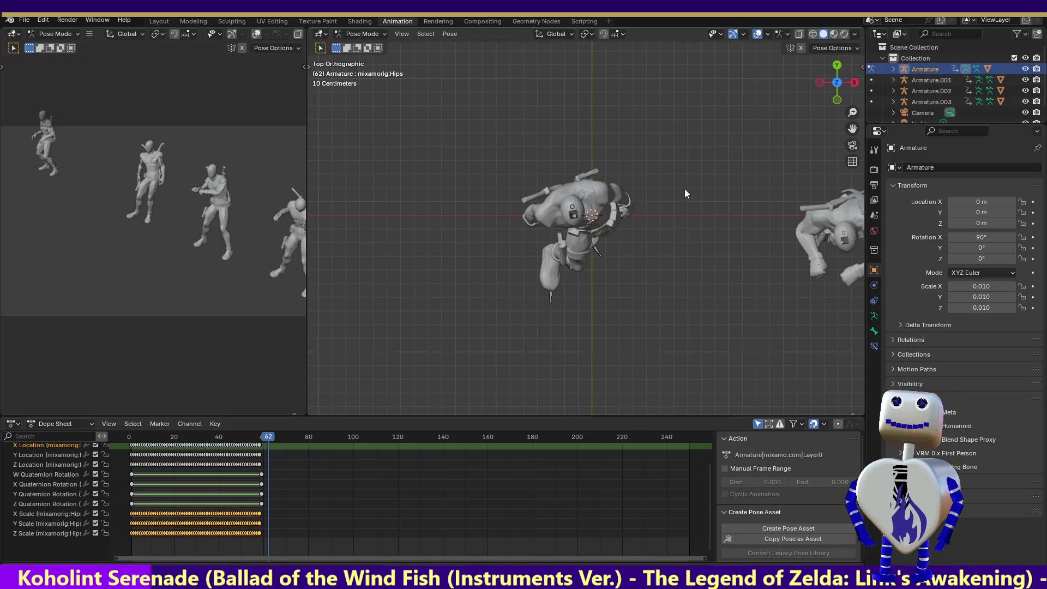
Try a first hip rotation at frame 4 from Top view, check it from the front, then undo it.
click(839, 100)
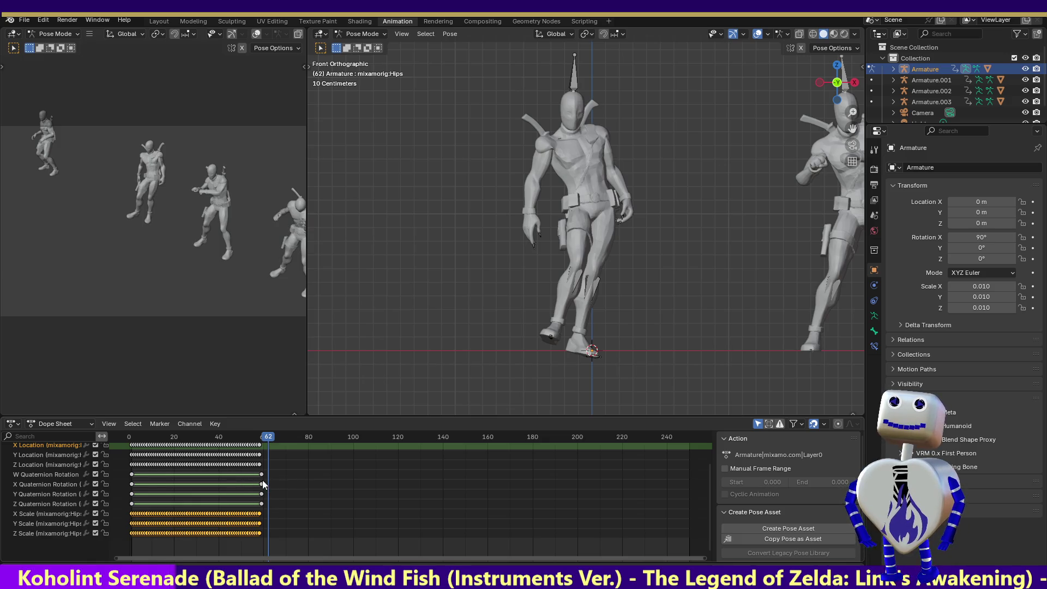
click(132, 475)
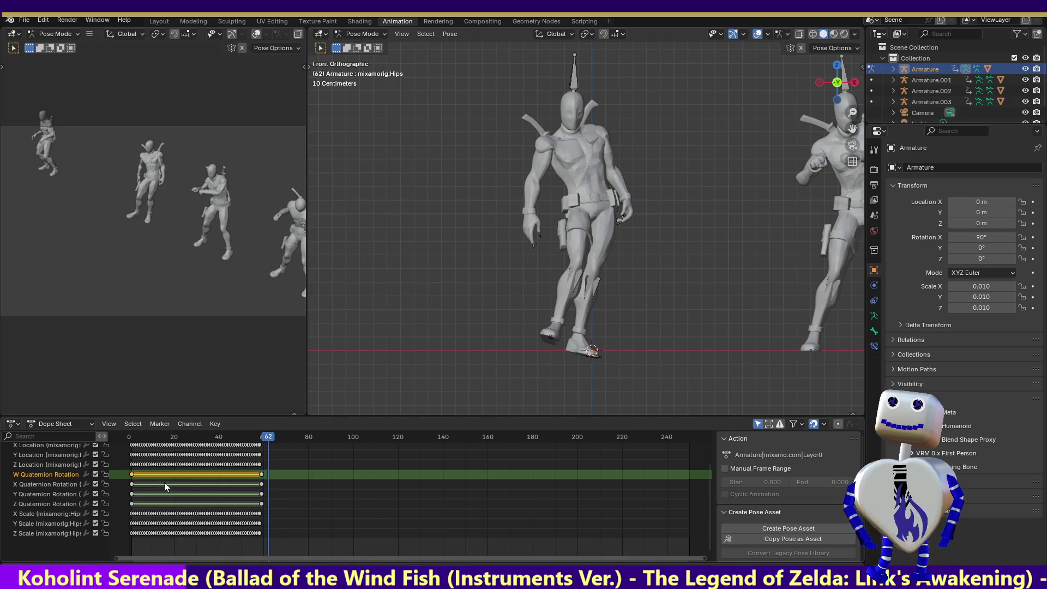
drag(269, 437, 138, 445)
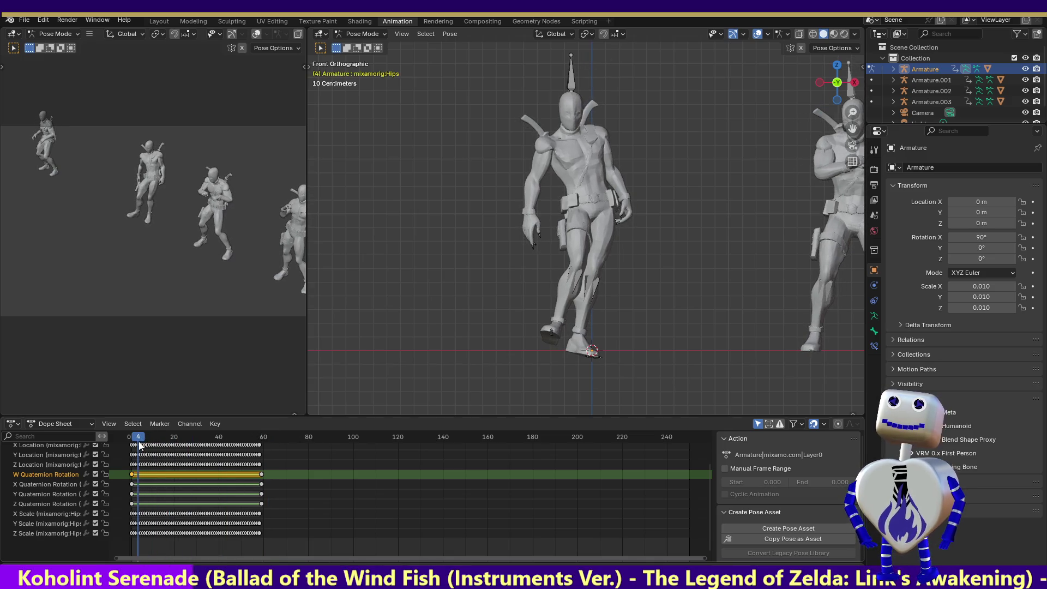
click(836, 67)
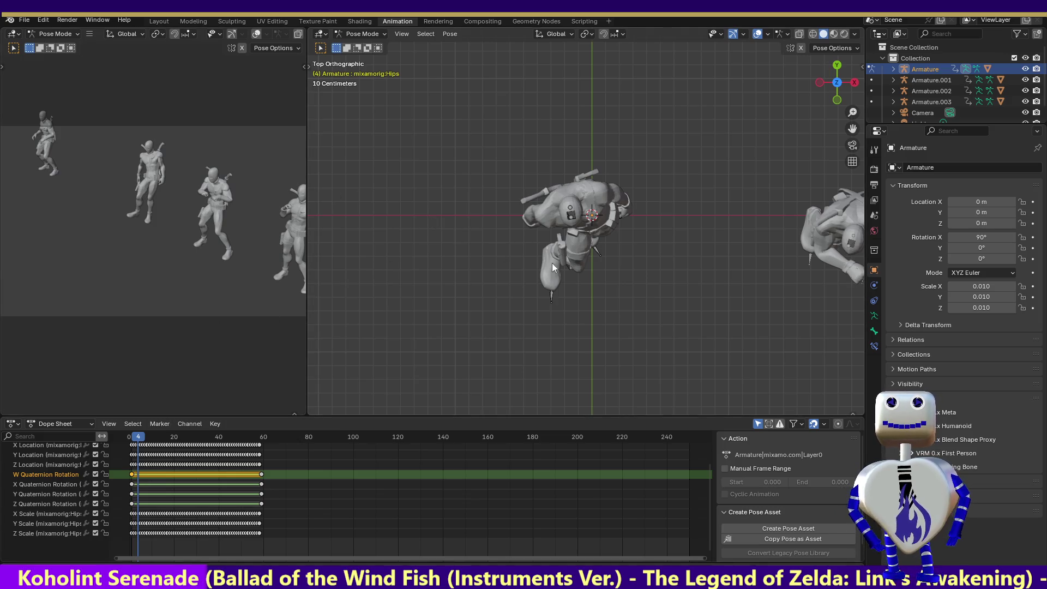
key(r)
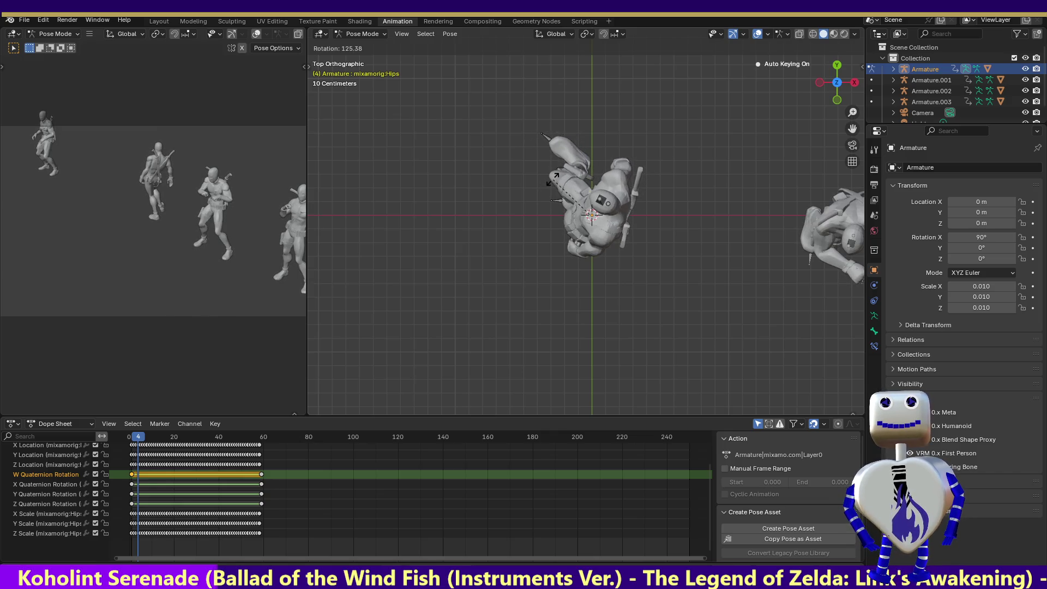
click(554, 180)
click(837, 101)
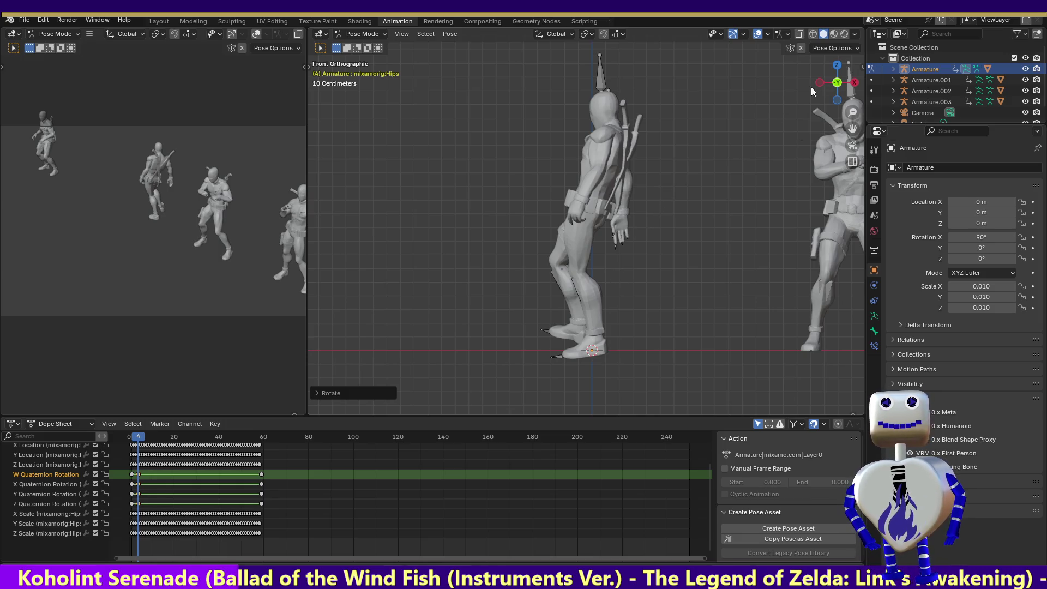
key(ctrl+z)
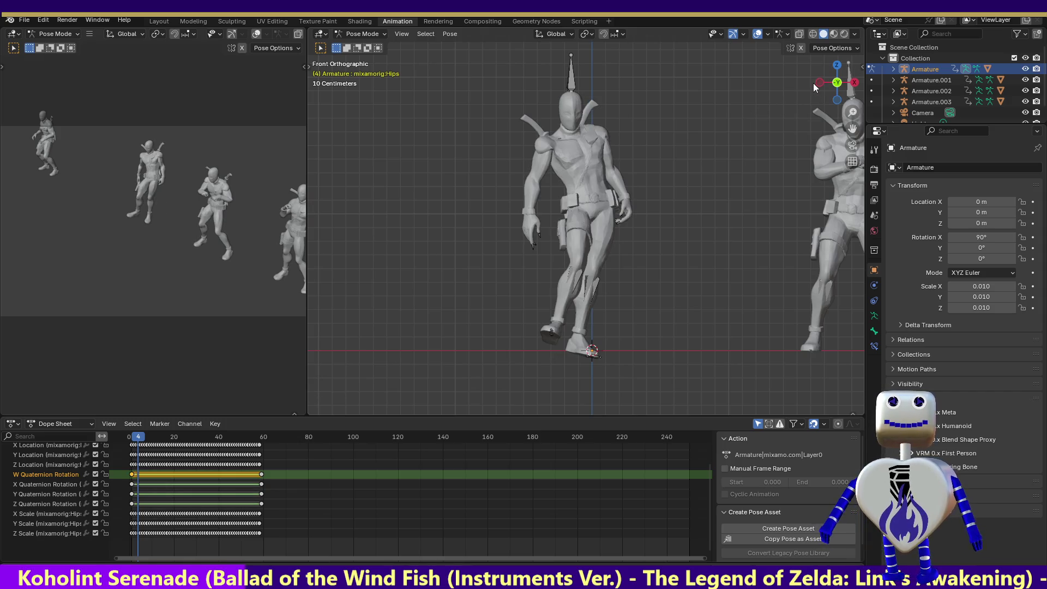
Rotate the Hips bone about −82° from Top view with auto-keying, then check from the front.
click(855, 84)
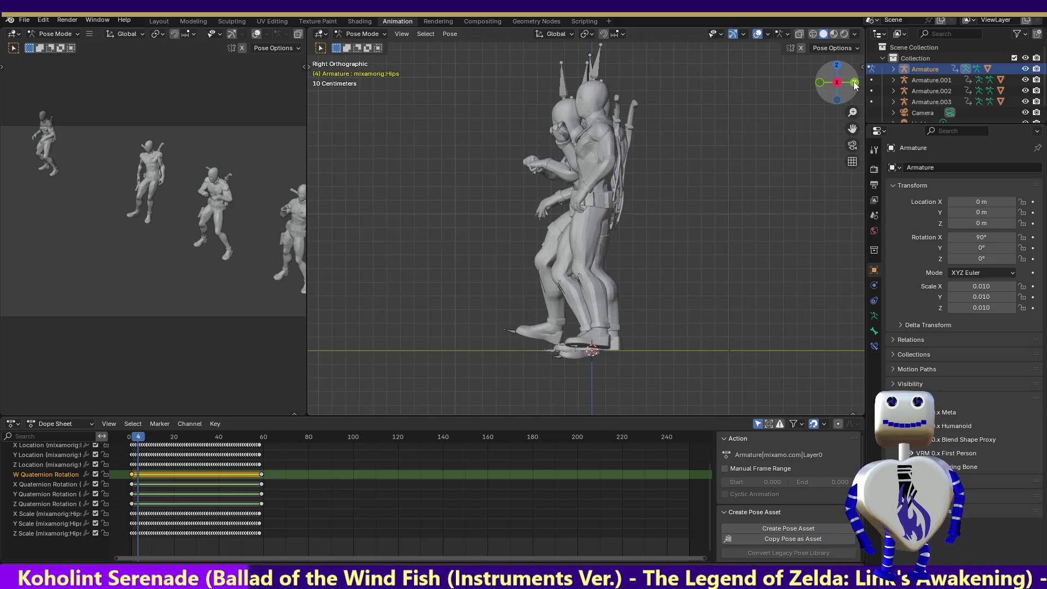
click(822, 83)
click(823, 83)
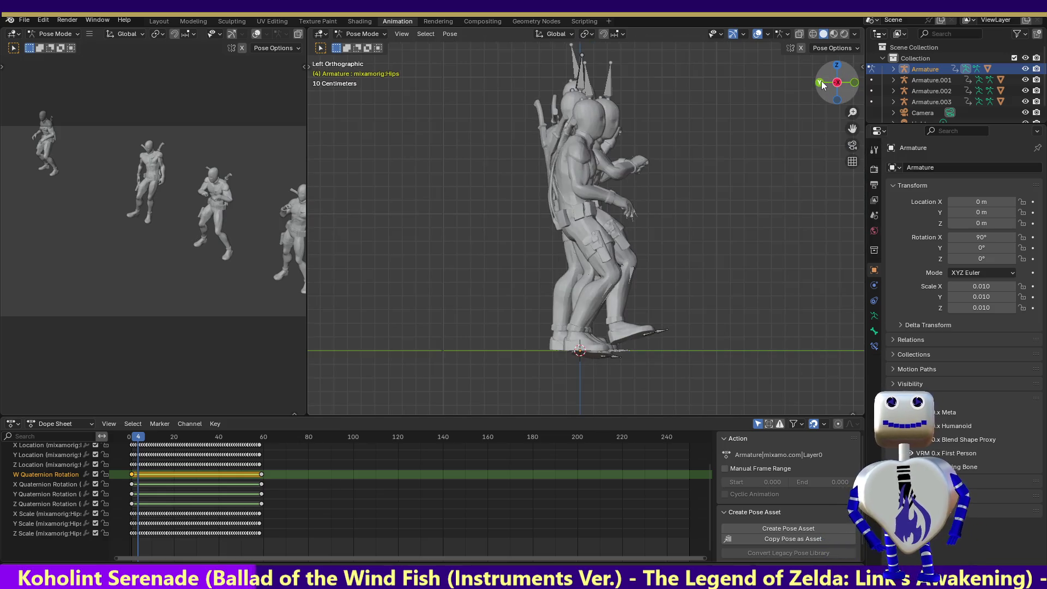
click(837, 66)
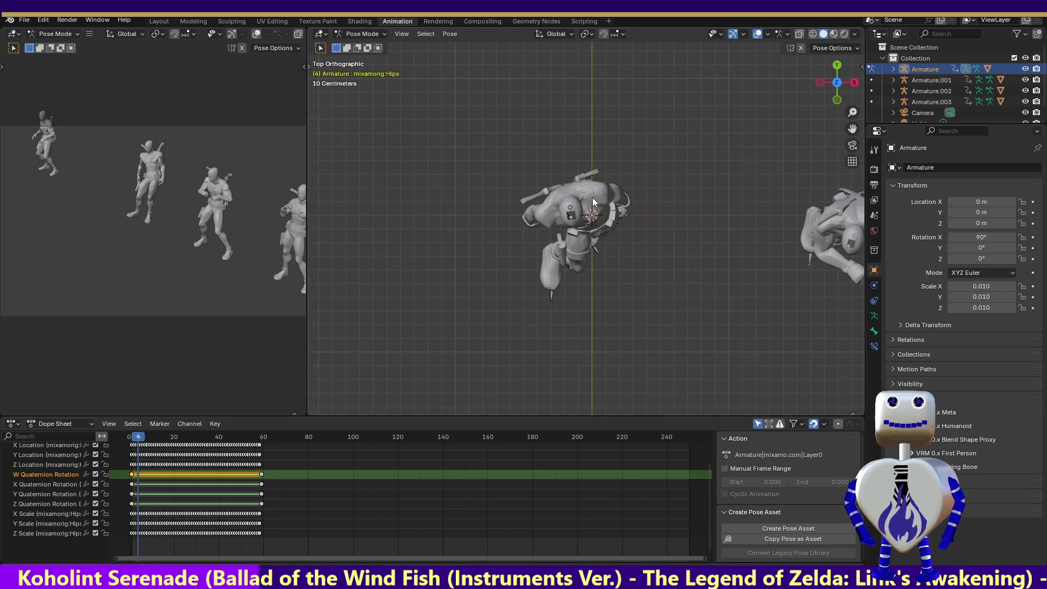
key(r)
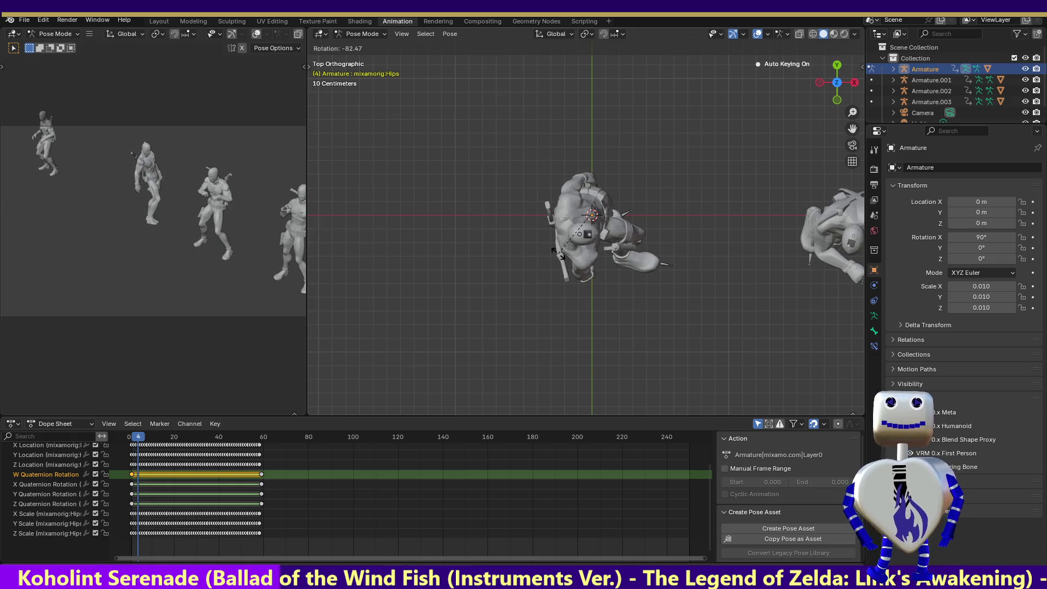
click(558, 252)
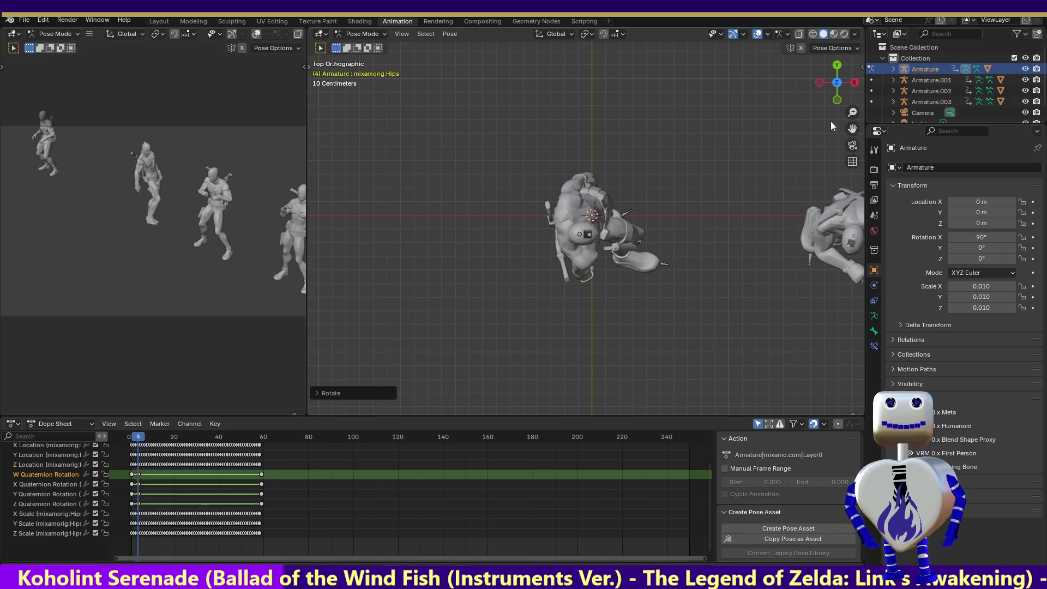
click(836, 101)
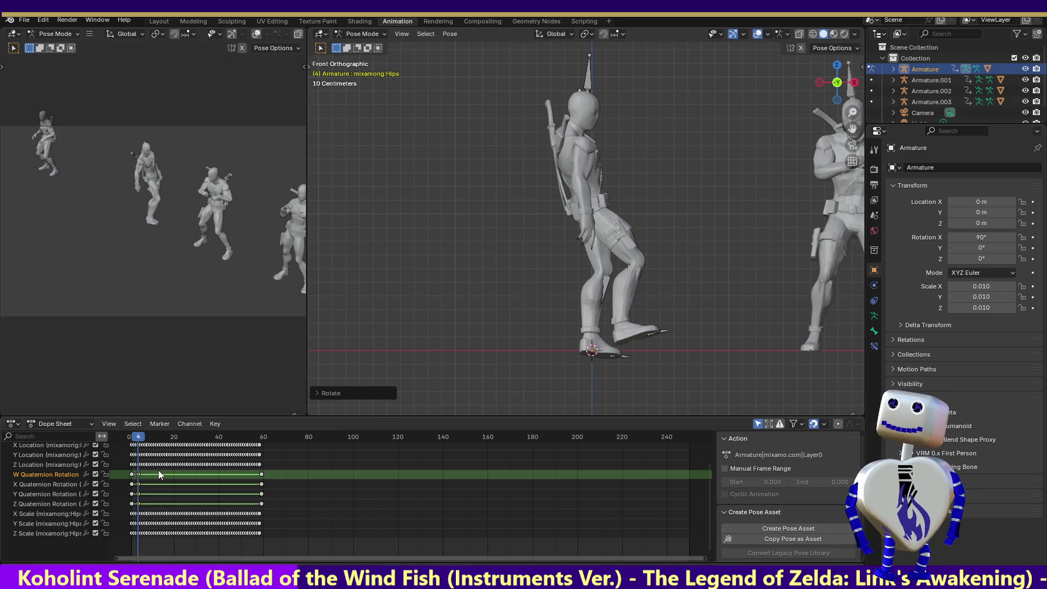
Paste the copied rotation keys at frame 10 and nudge the first W Quaternion key two frames earlier.
drag(145, 469, 135, 507)
click(144, 437)
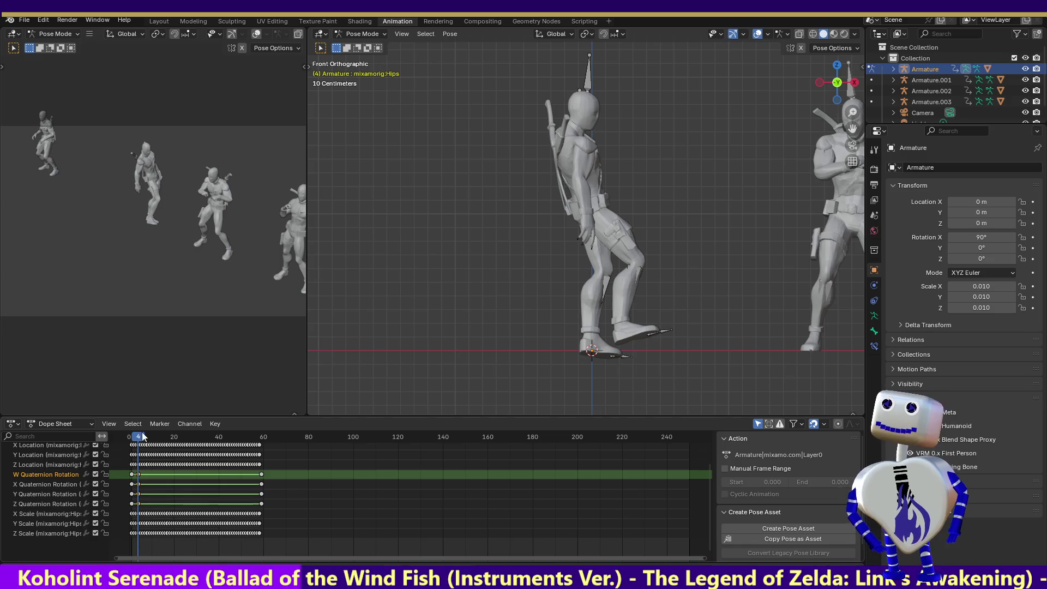
click(153, 436)
key(ctrl+v)
click(132, 475)
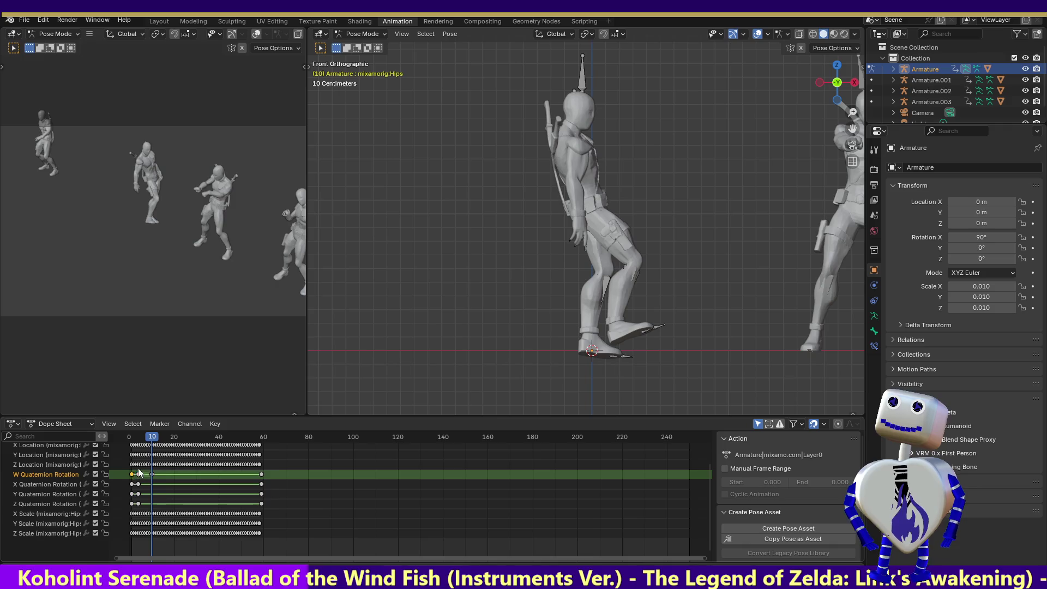
drag(136, 476, 137, 475)
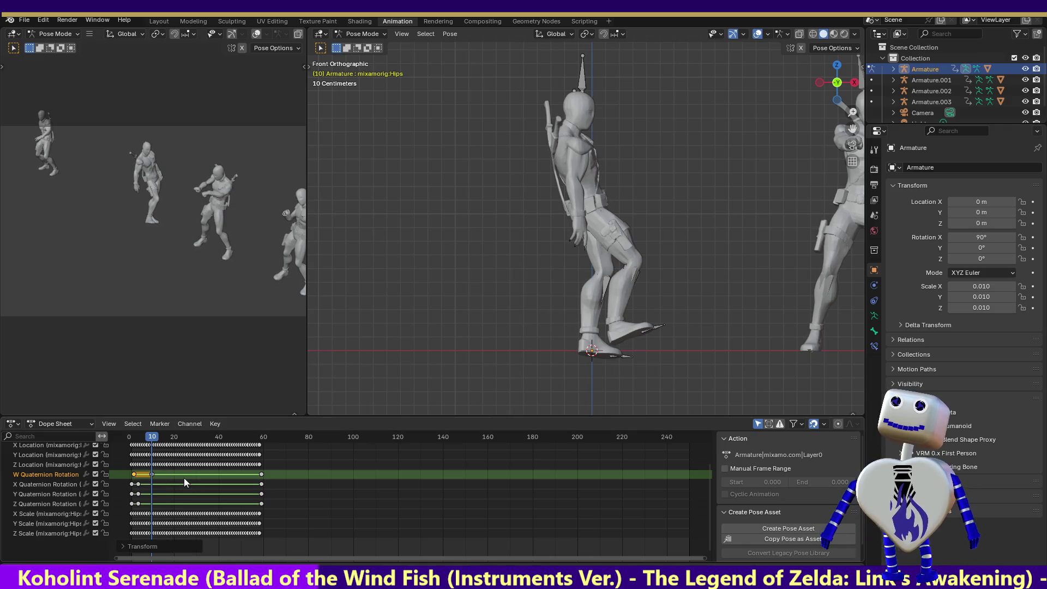
click(134, 485)
Delete the quaternion keys near frame 1 and paste the rotation keys again at frame 10.
click(131, 474)
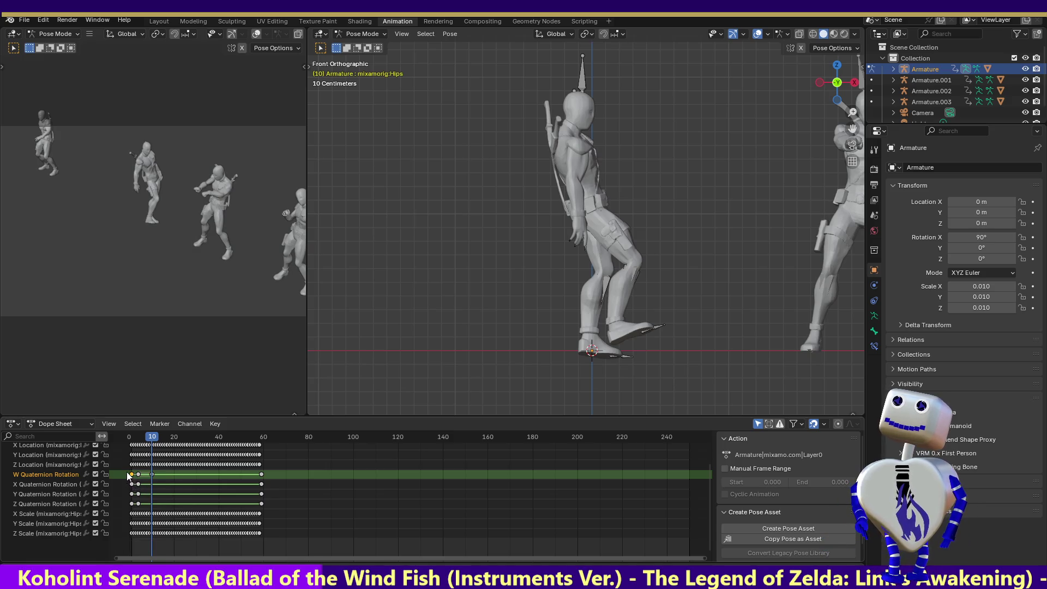
drag(133, 505, 117, 506)
key(Delete)
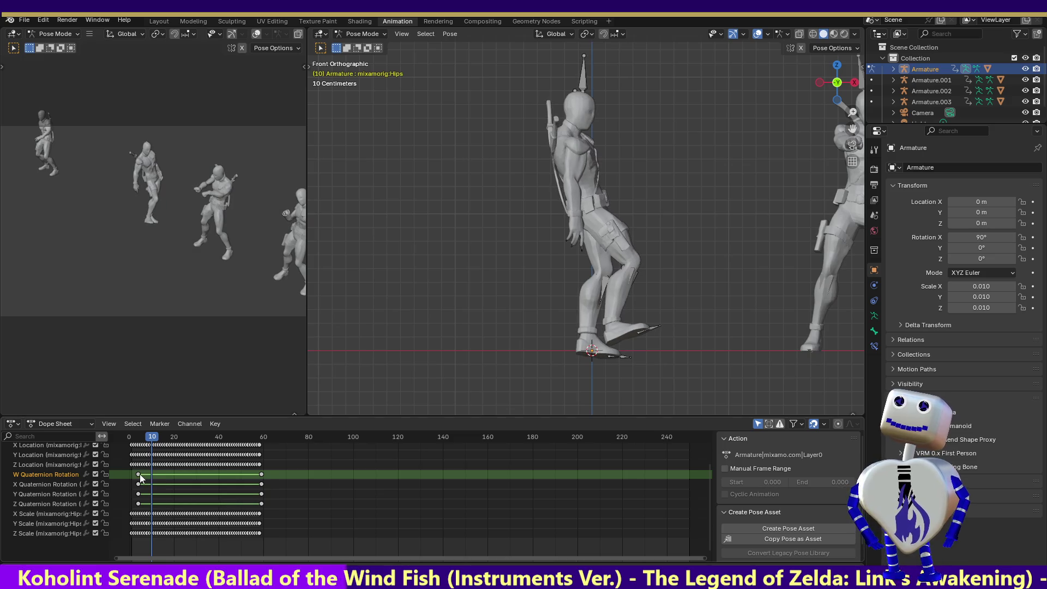
click(139, 474)
drag(133, 476, 145, 515)
key(ctrl+v)
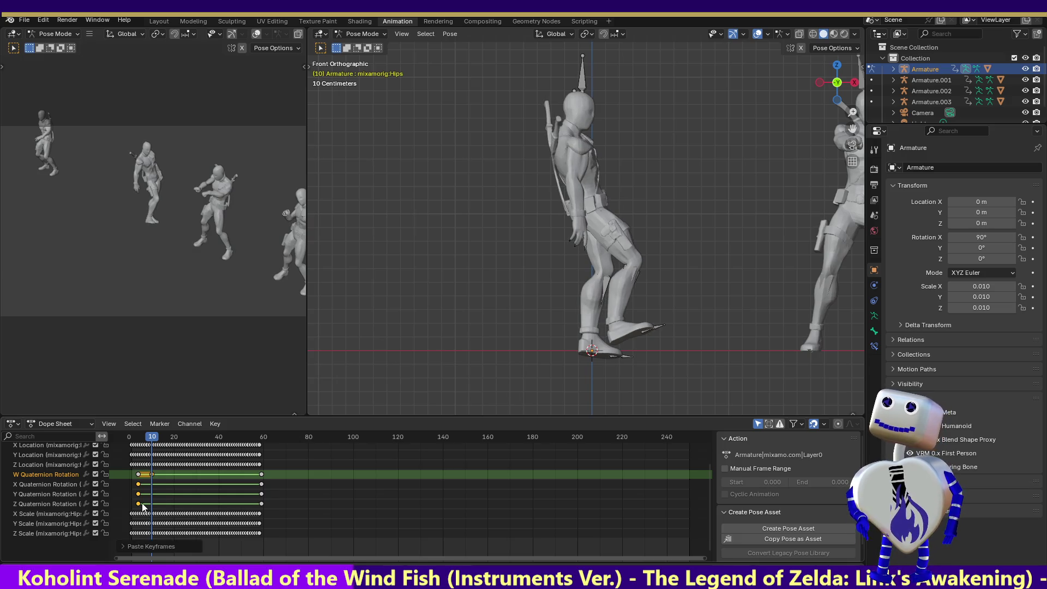
Delete the frame-60 quaternion keys, check frame 31, then undo the deletion and the paste.
drag(270, 473, 251, 511)
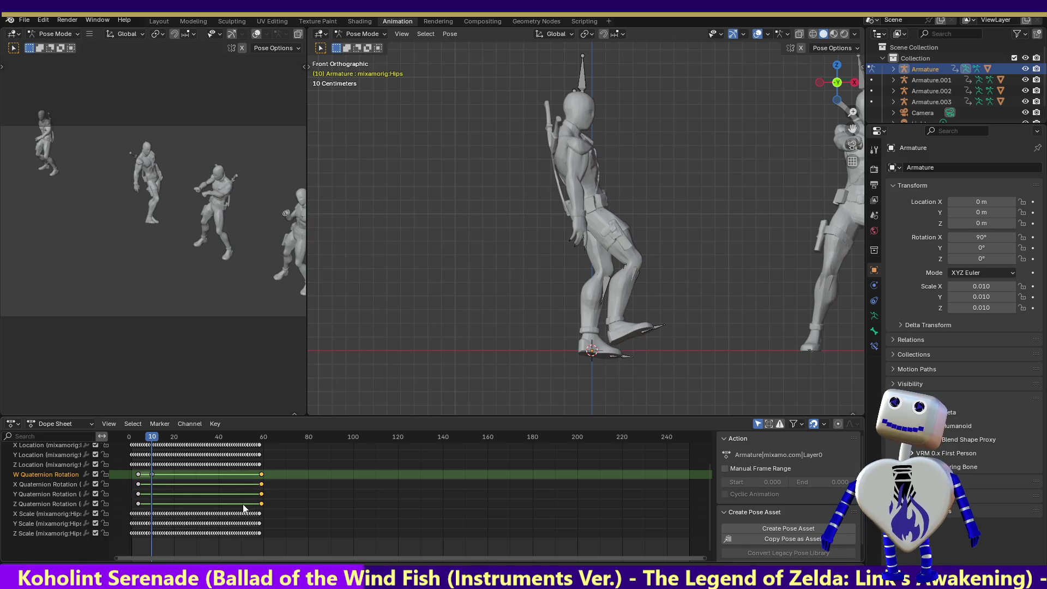
key(Delete)
drag(153, 439, 199, 440)
key(ctrl+z)
key(ctrl+z)
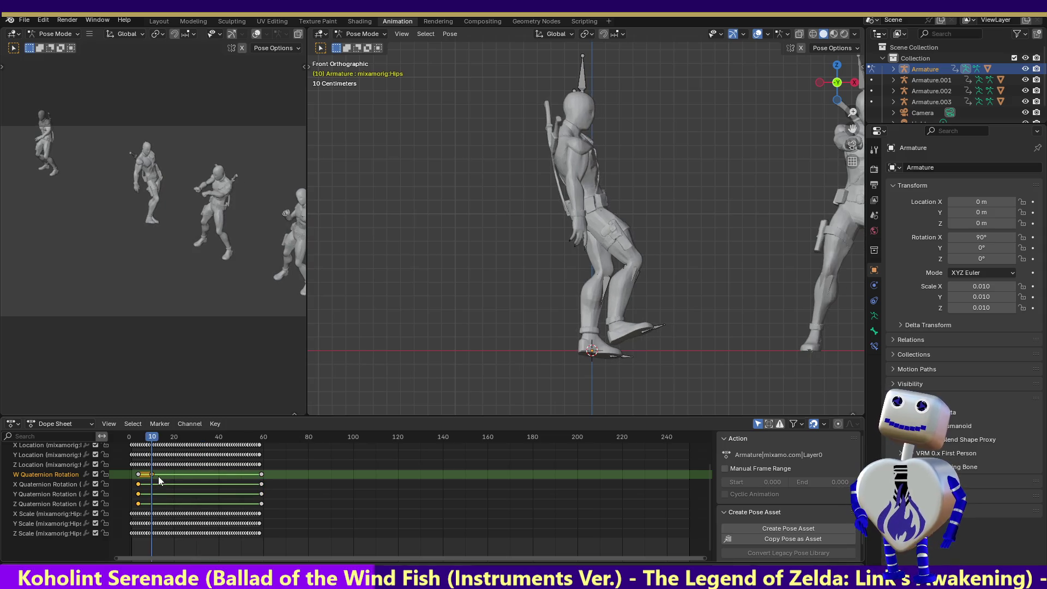
key(ctrl+z)
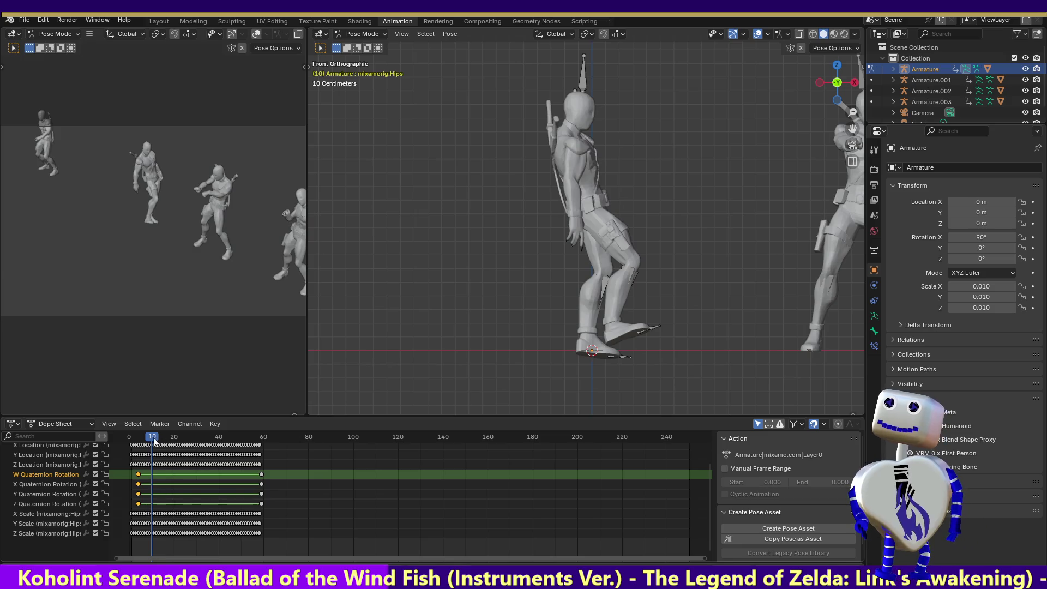
Paste the copied keyframes at frame 14 and delete the quaternion keys near frame 60.
drag(152, 437, 160, 438)
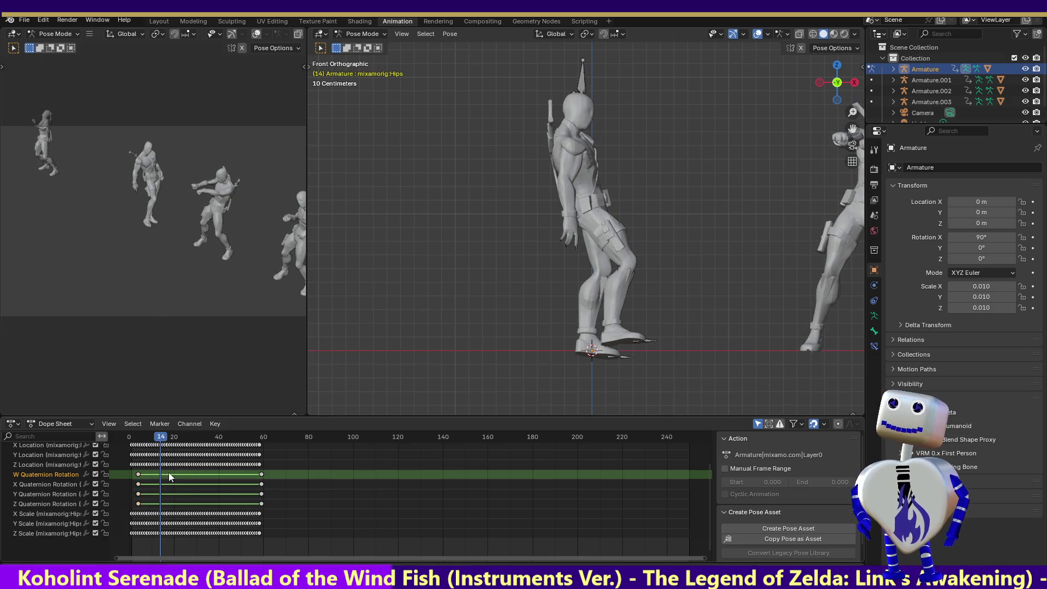
key(ctrl+v)
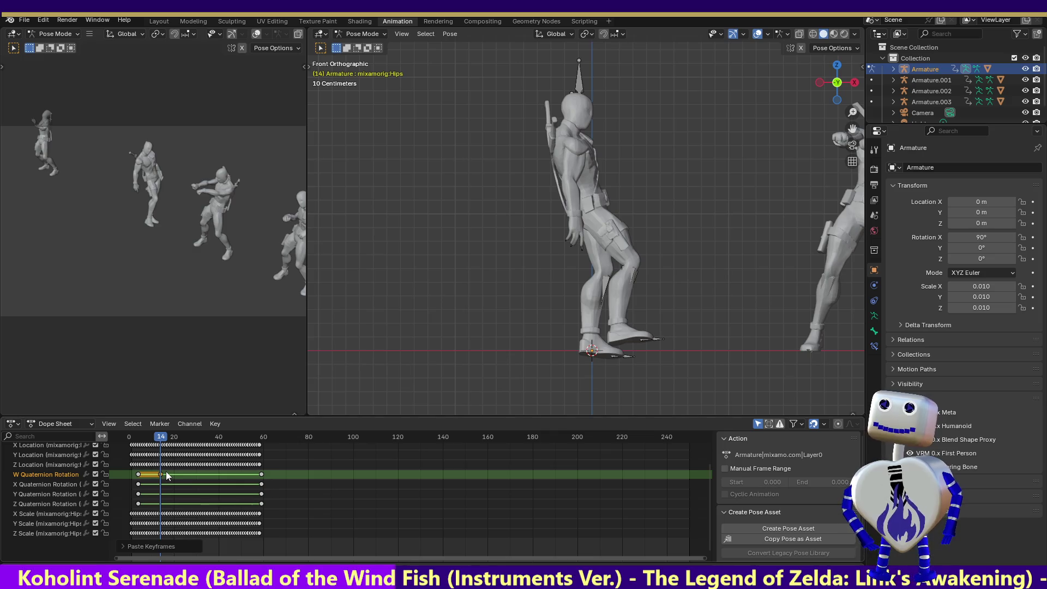
click(132, 546)
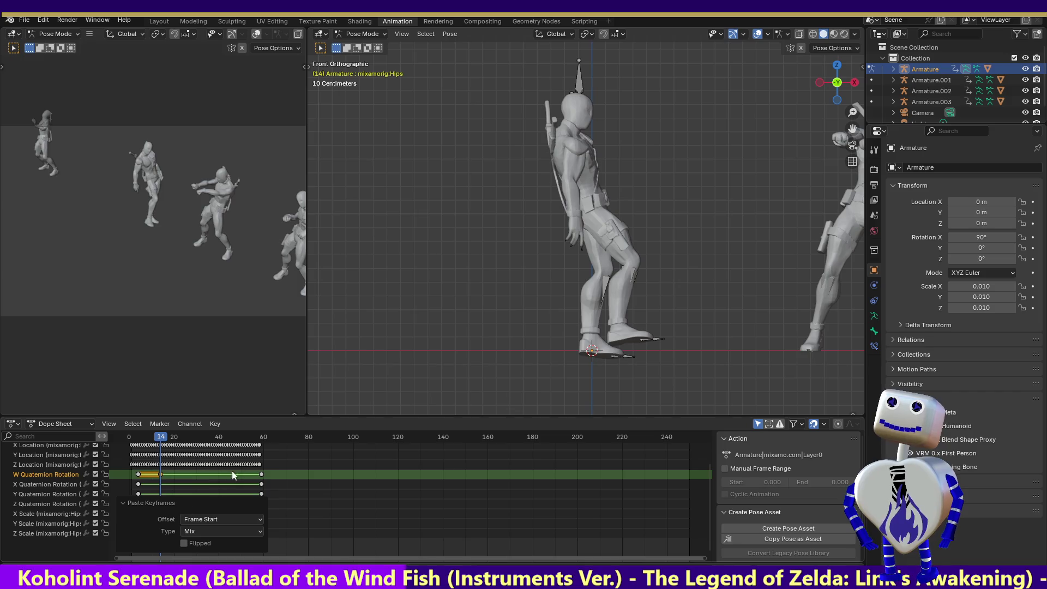
click(261, 494)
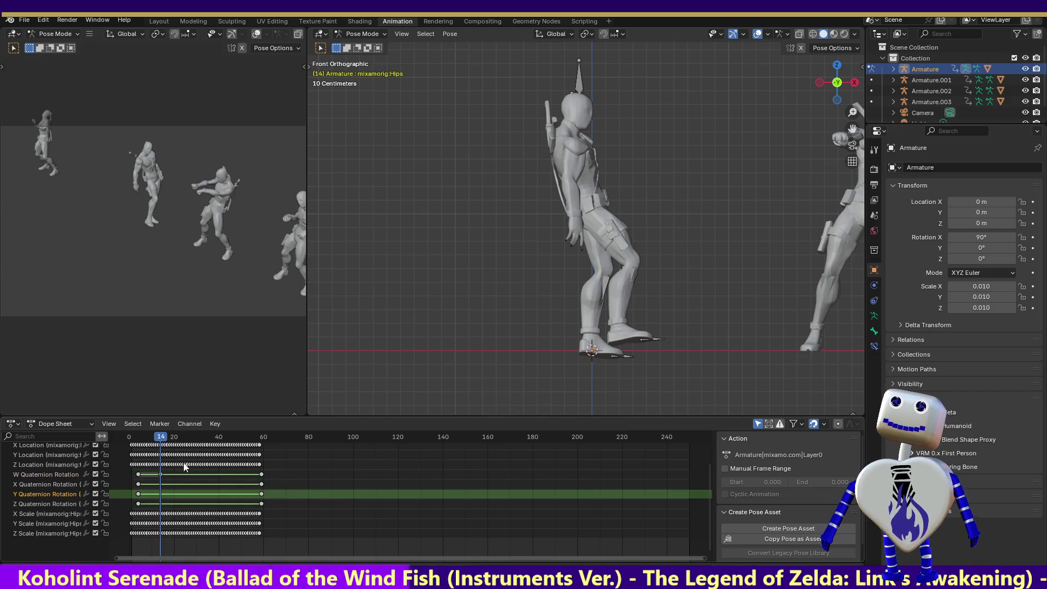
drag(268, 472, 254, 508)
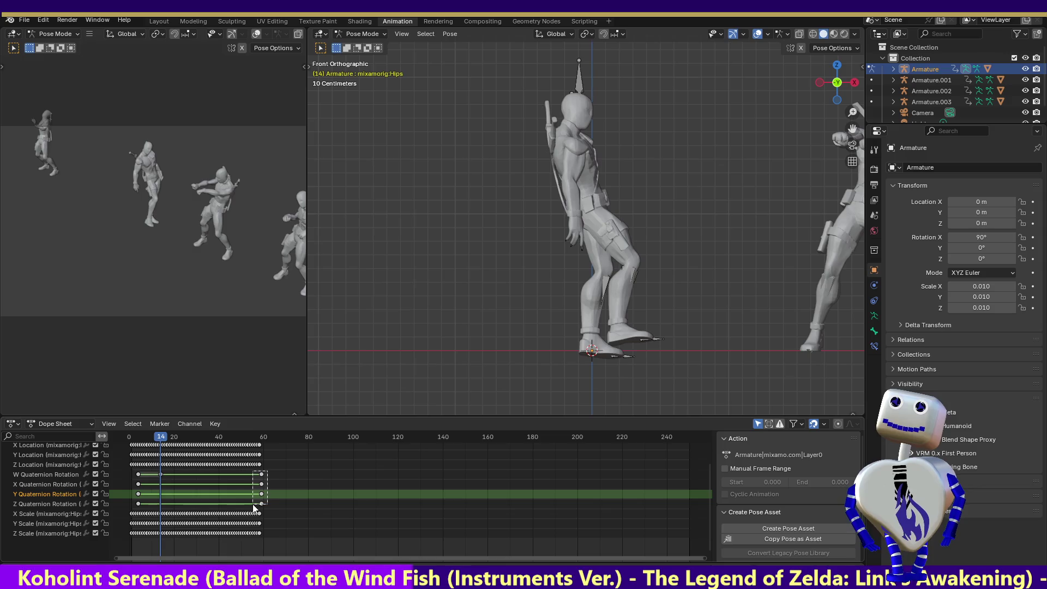
key(Delete)
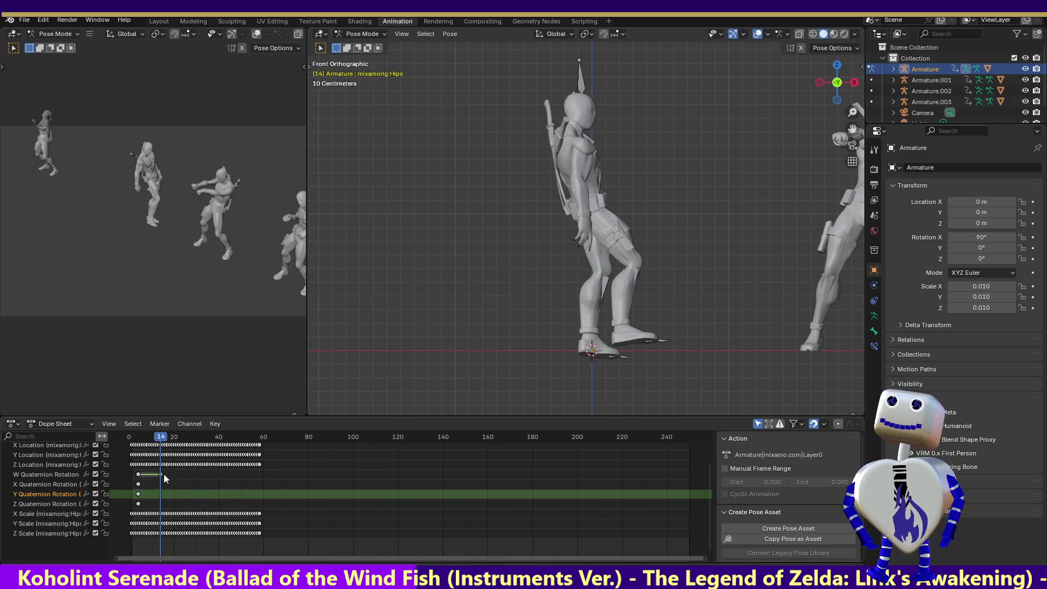
Move the W Quaternion key to about frame 58, realign W and X/Y/Z starts, then check frame 65.
click(161, 475)
key(g)
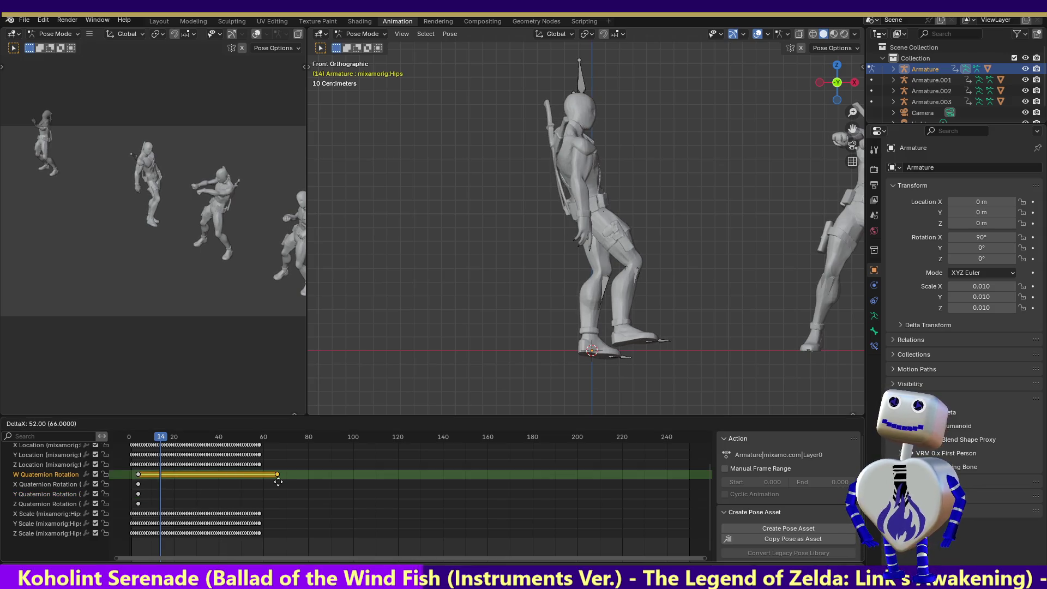
click(260, 481)
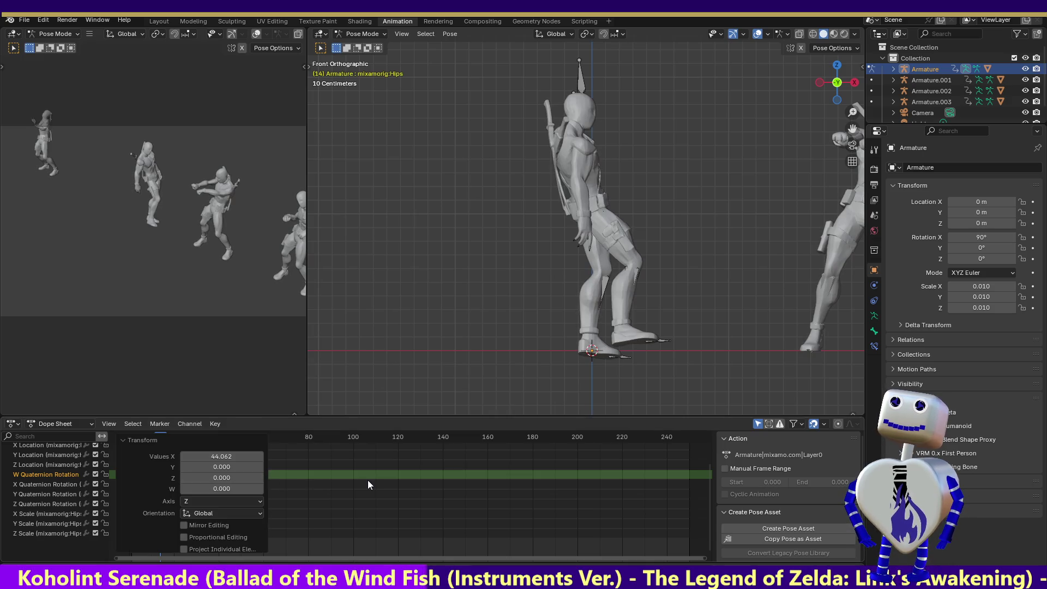
click(320, 468)
click(138, 475)
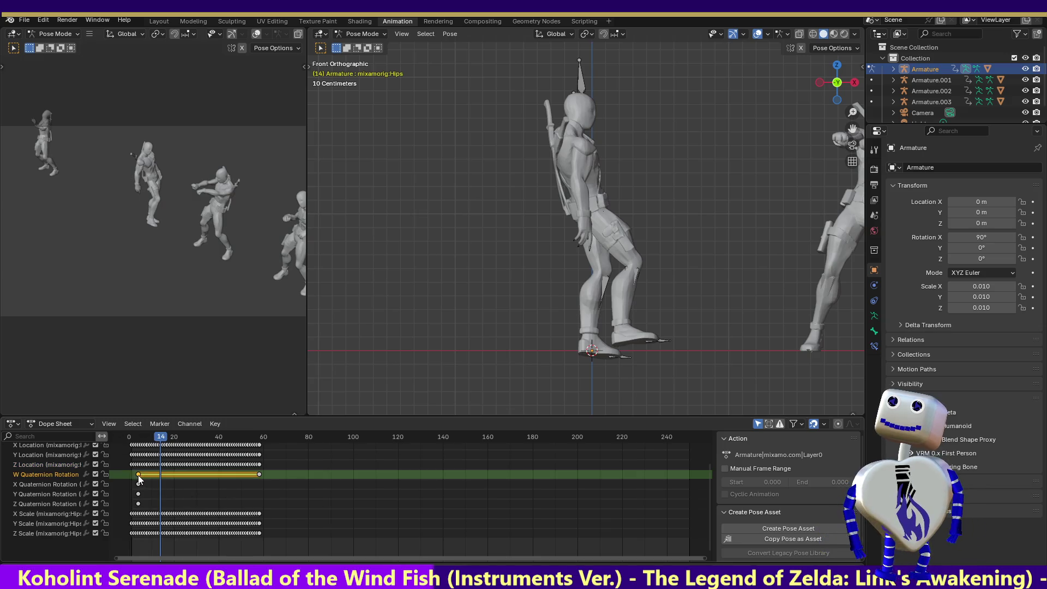
key(g)
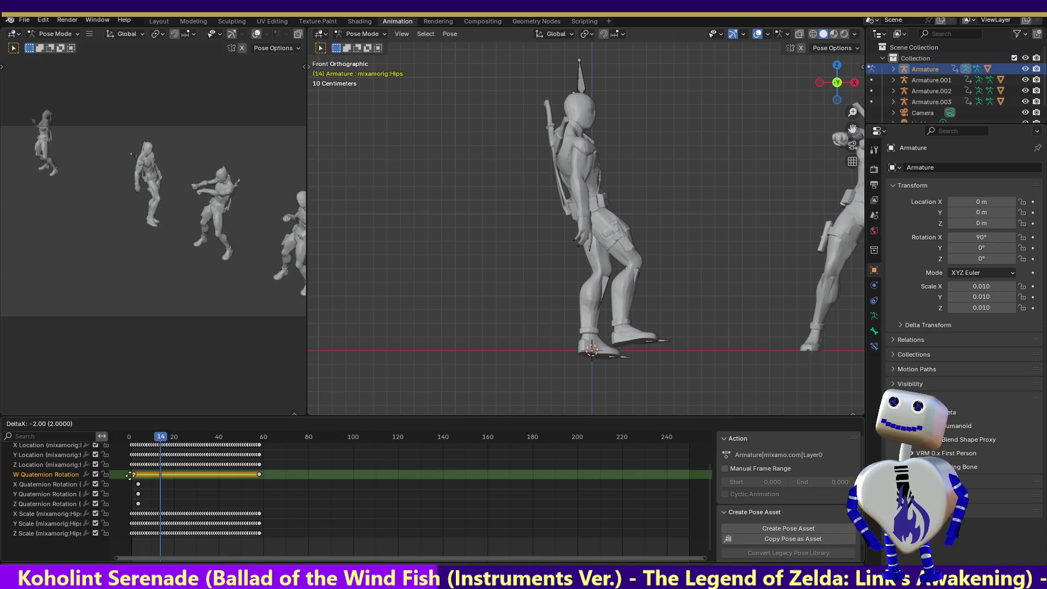
click(141, 485)
click(251, 482)
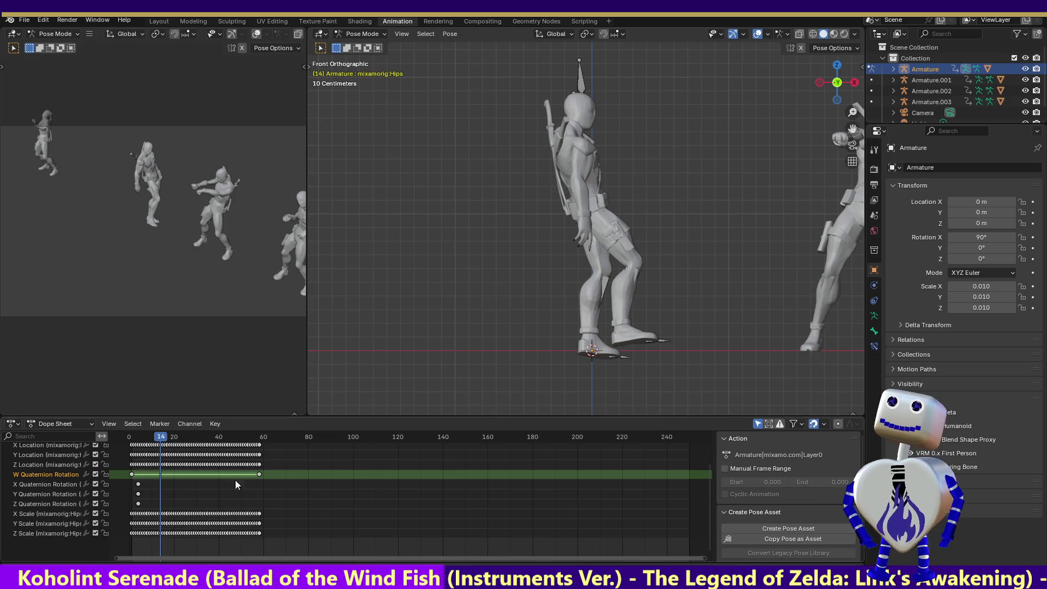
drag(150, 483, 133, 505)
click(275, 437)
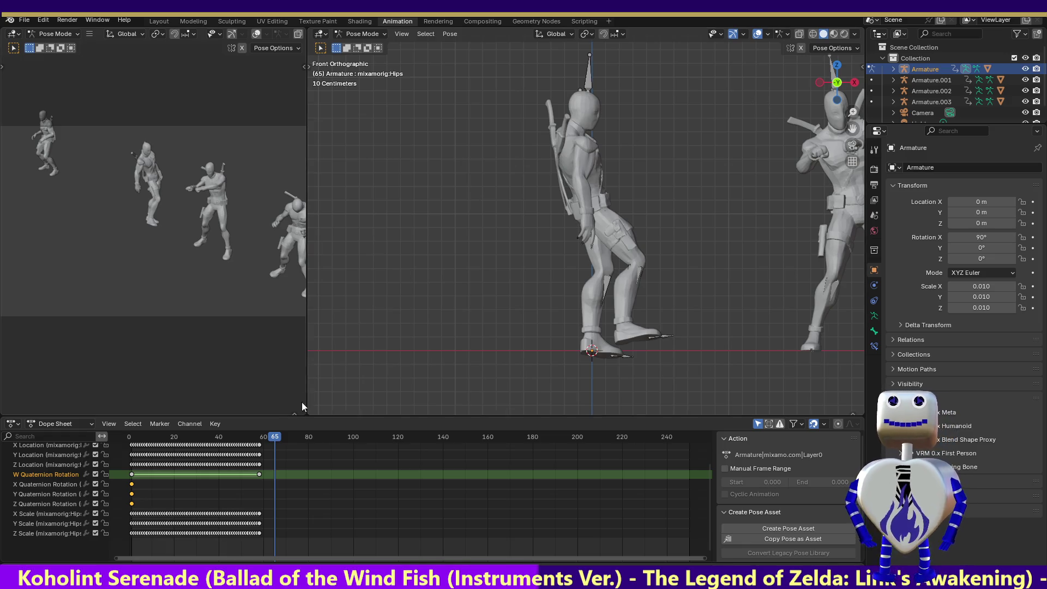
Scrub between frames 9 and 65 and play to preview the blended hip rotation.
mouse_move(276, 439)
mouse_down()
mouse_move(148, 438)
mouse_move(136, 426)
mouse_move(309, 444)
mouse_up()
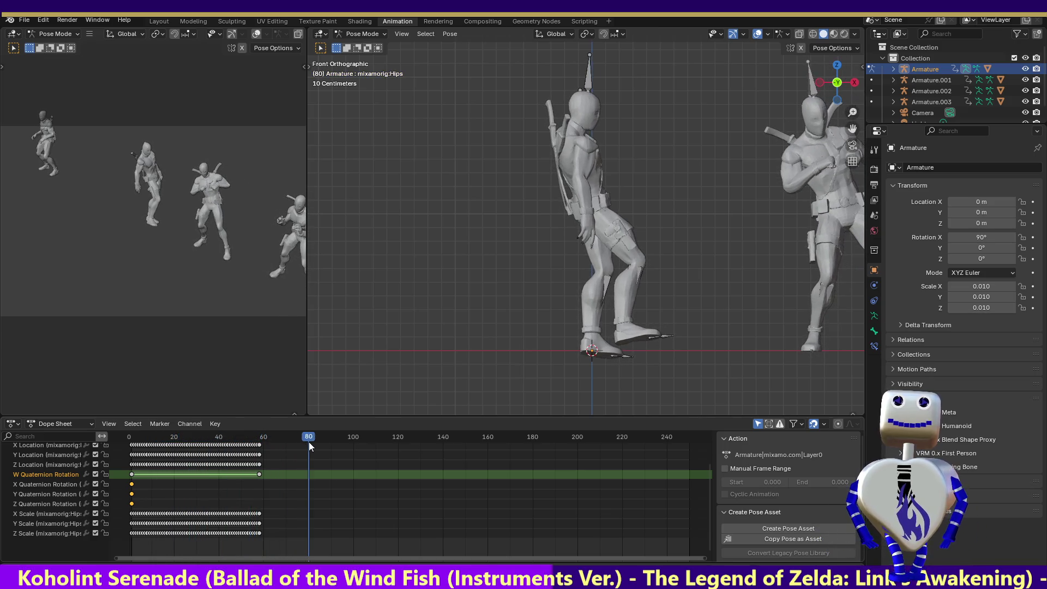
mouse_move(308, 443)
mouse_down()
mouse_move(133, 448)
mouse_move(217, 457)
mouse_up()
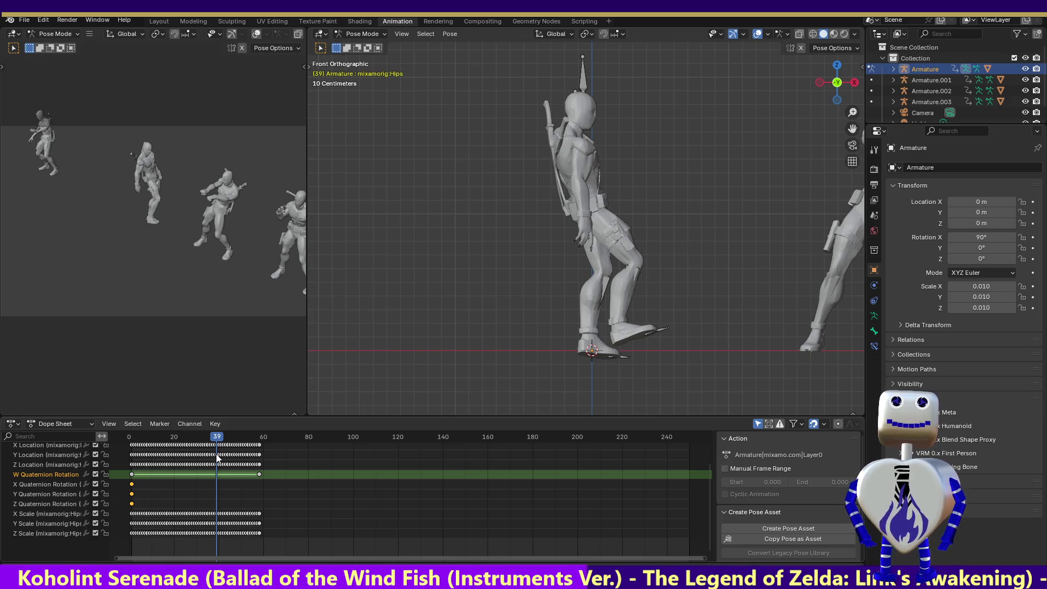
key(space)
mouse_move(236, 480)
mouse_down()
mouse_move(262, 484)
mouse_move(211, 496)
mouse_move(277, 512)
mouse_move(261, 516)
mouse_up()
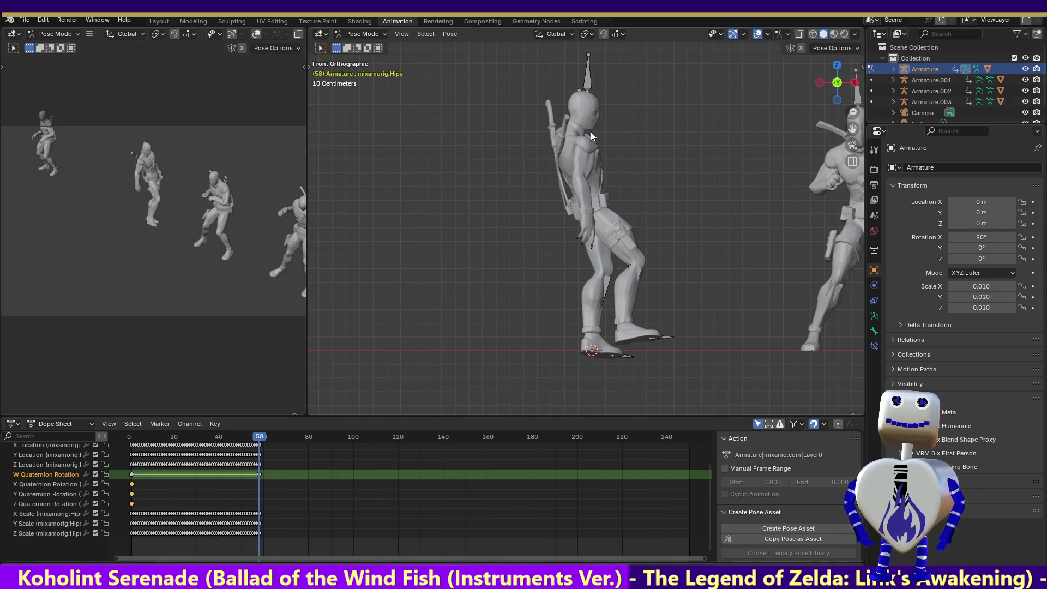
Hide the character meshes, select the RightUpLeg bone and expand its channels.
click(716, 35)
click(753, 74)
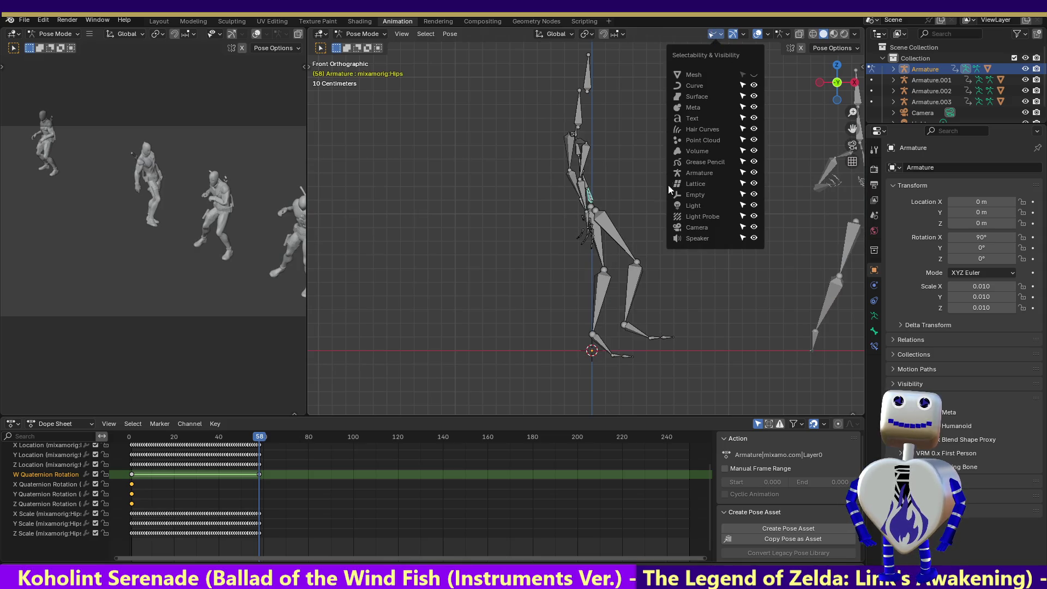
click(609, 222)
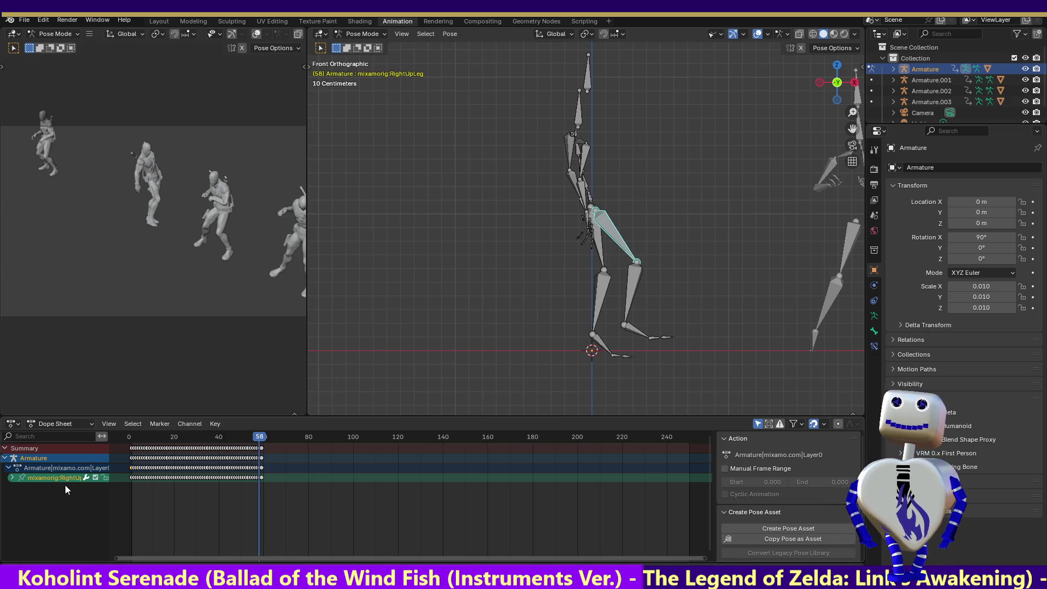
click(12, 478)
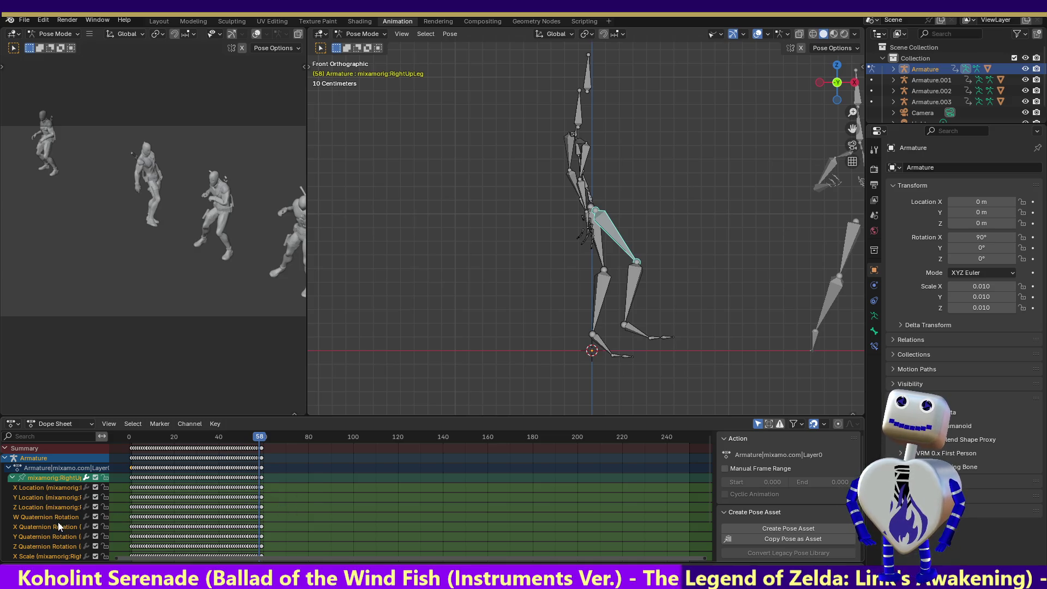
Move the RightUpLeg keyframes about 96 frames later, then return to frame 6.
drag(288, 506, 134, 547)
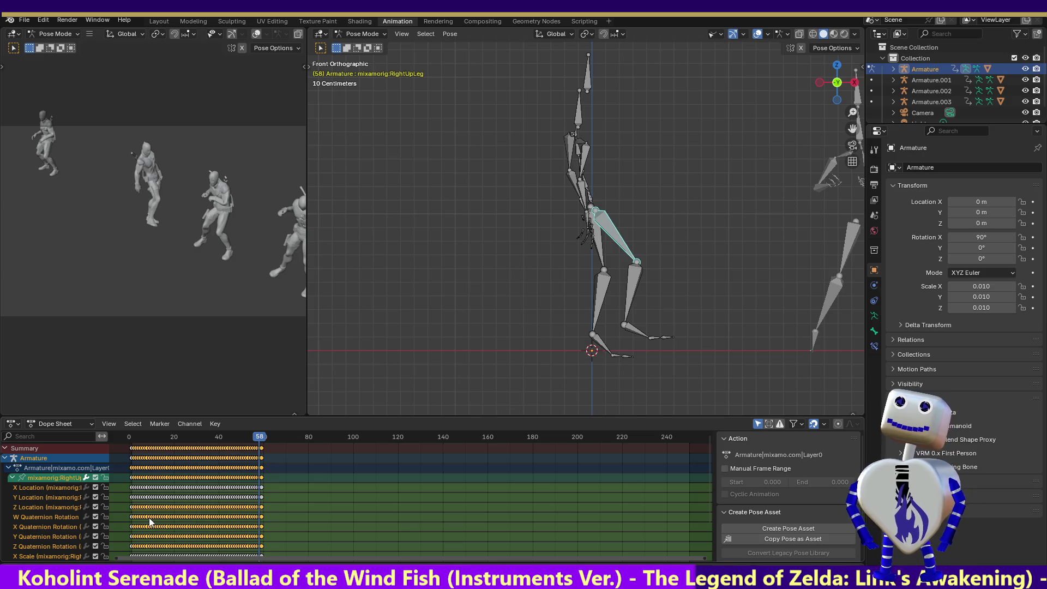
key(g)
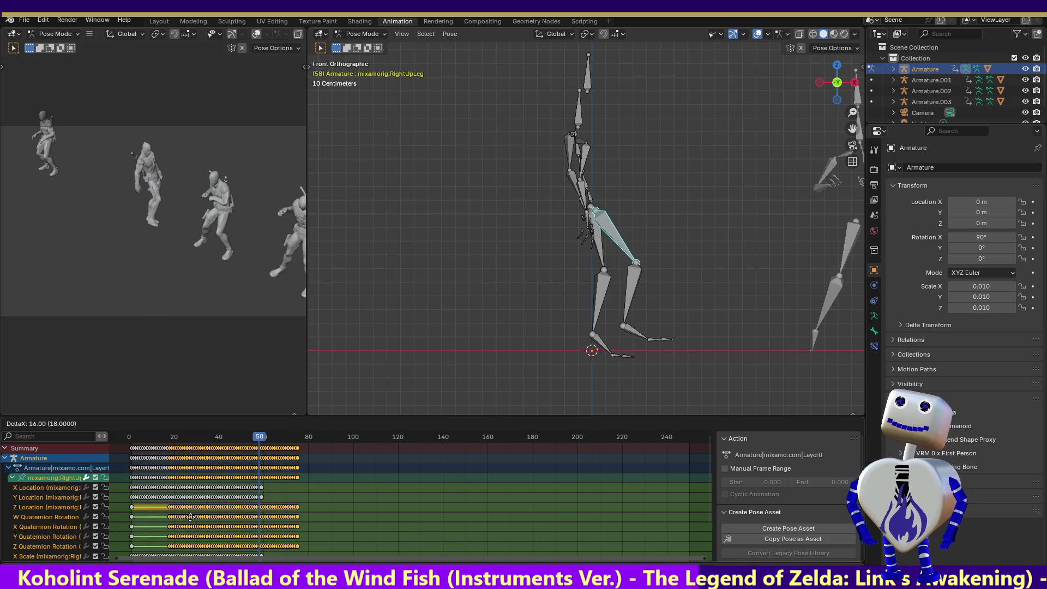
click(373, 522)
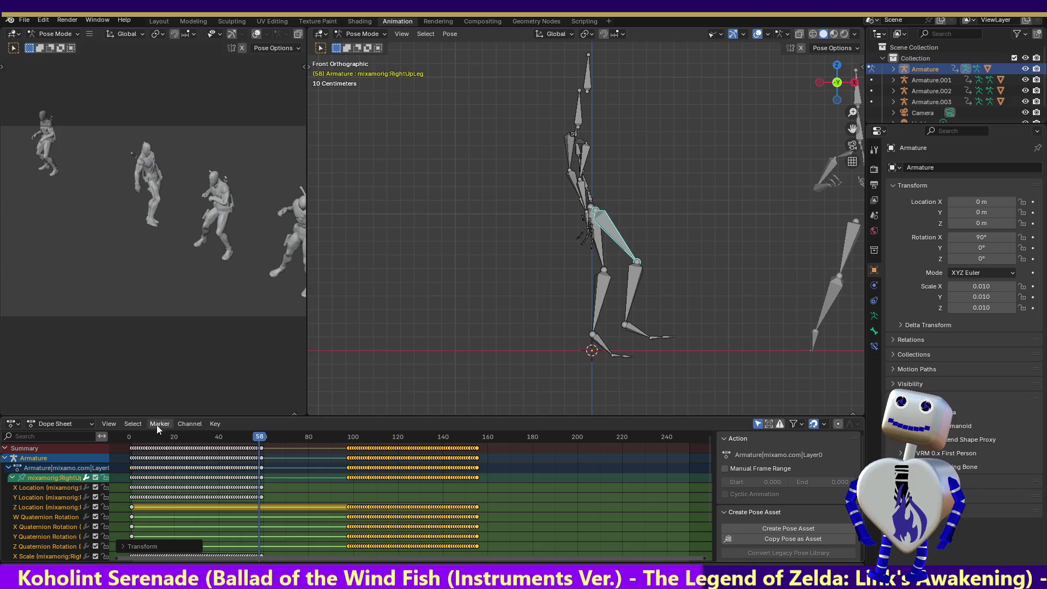
mouse_move(260, 437)
mouse_down()
mouse_move(178, 440)
mouse_move(143, 454)
mouse_up()
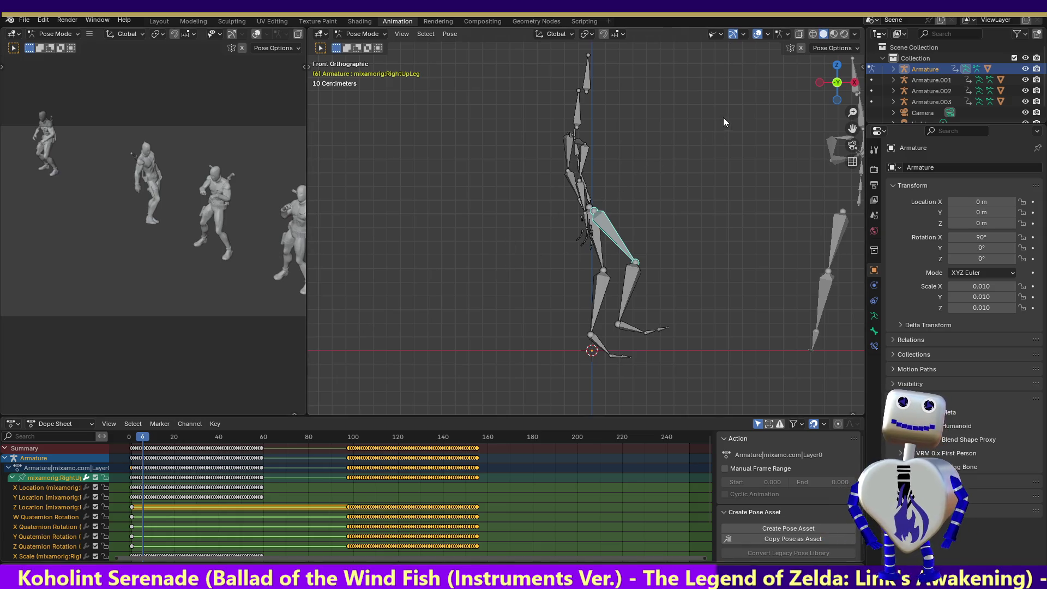
Rotate the right upper leg at frame 6, show the meshes again and play back, then undo.
key(r)
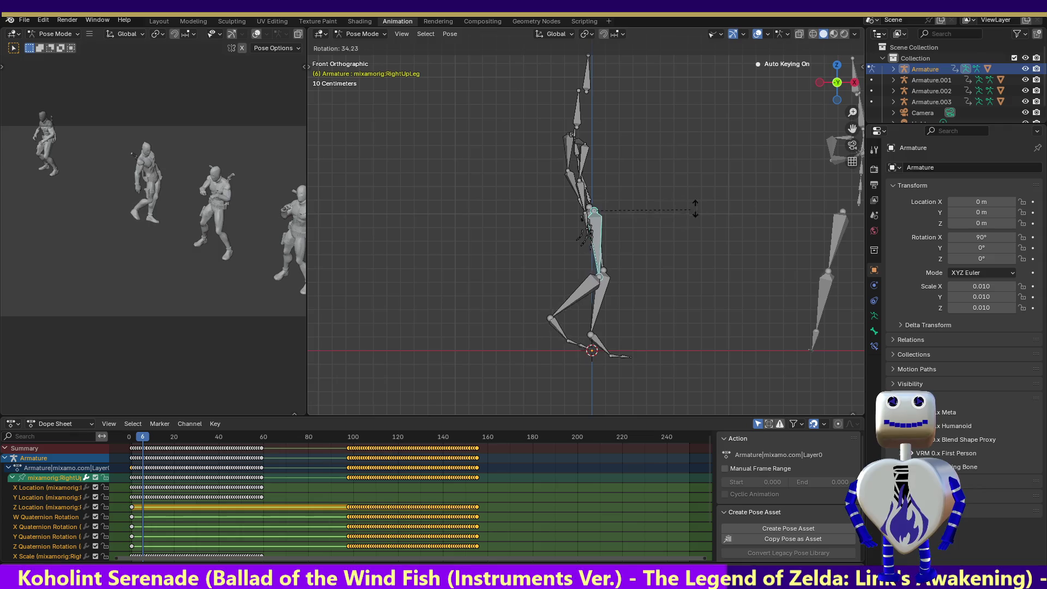
click(803, 145)
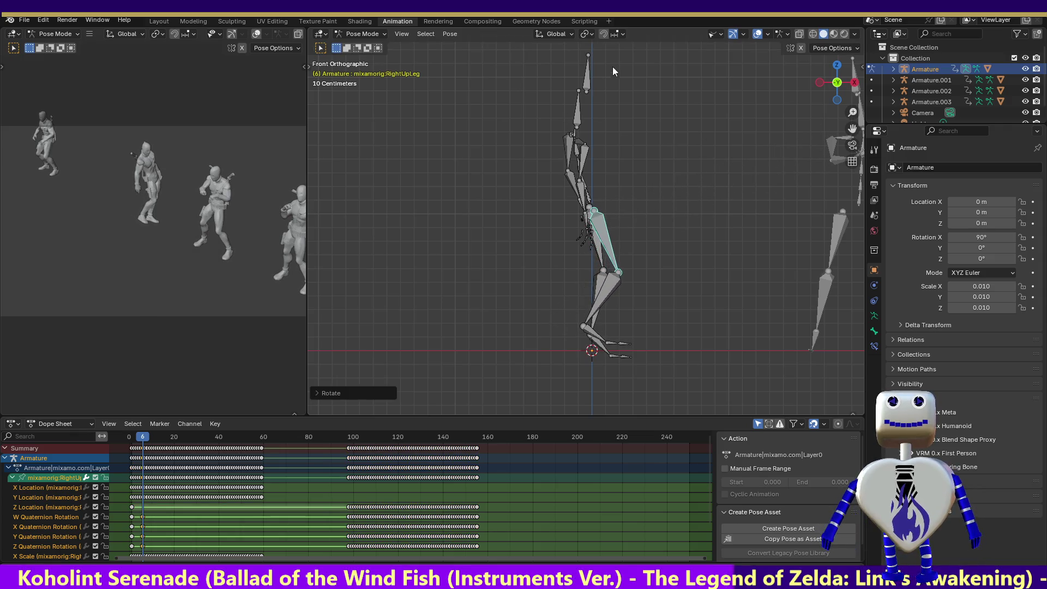
click(715, 36)
click(754, 75)
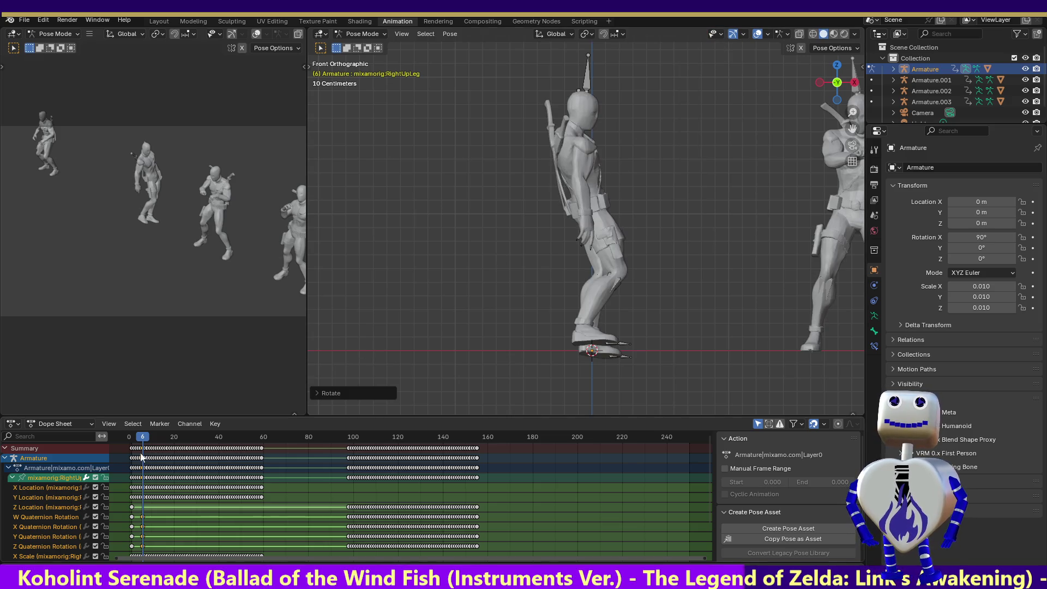
mouse_move(142, 439)
mouse_down()
mouse_move(276, 455)
mouse_move(158, 461)
mouse_up()
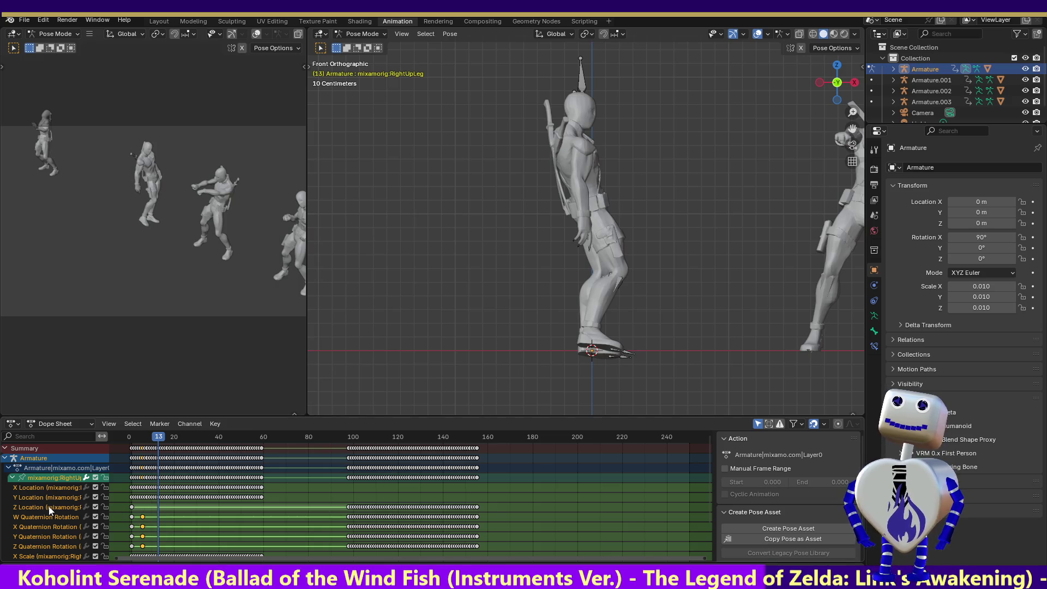
key(space)
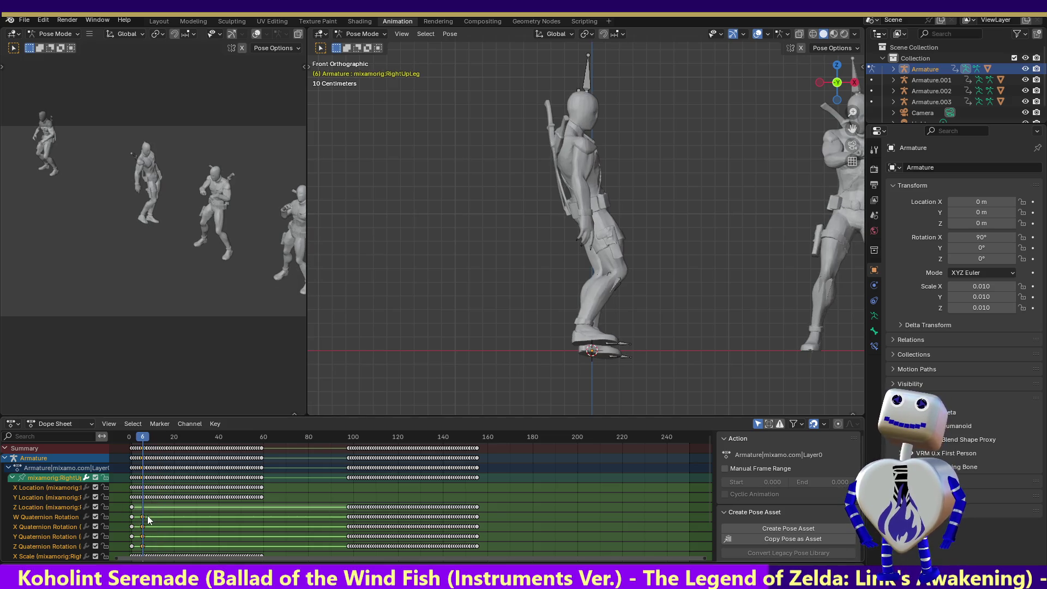
key(ctrl+z)
key(ctrl+z)
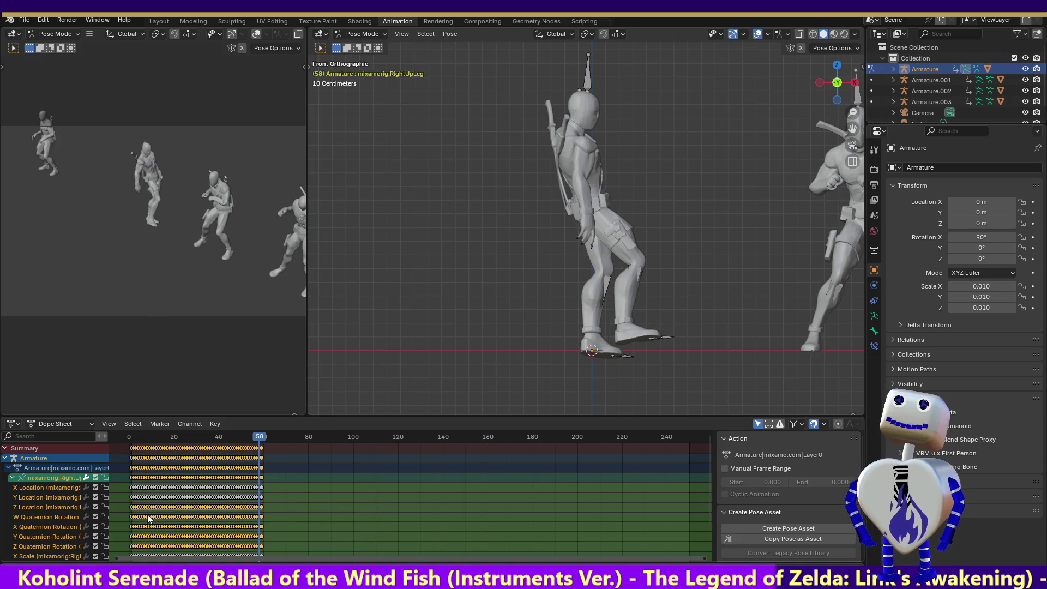
Move the leg's location and rotation keys to frames 98–157, then return to frame 8.
click(274, 510)
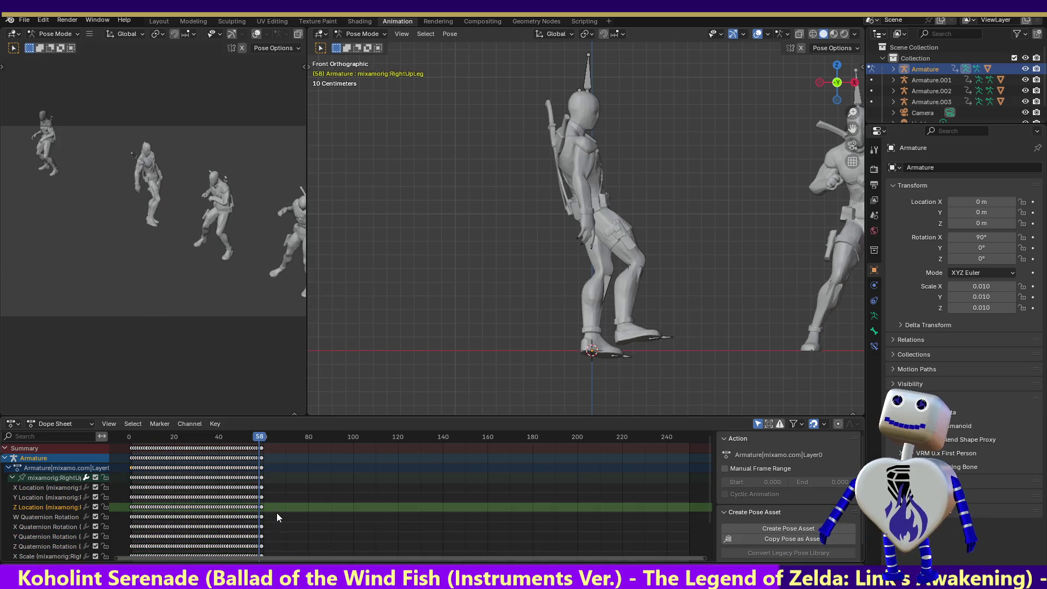
drag(277, 513, 134, 549)
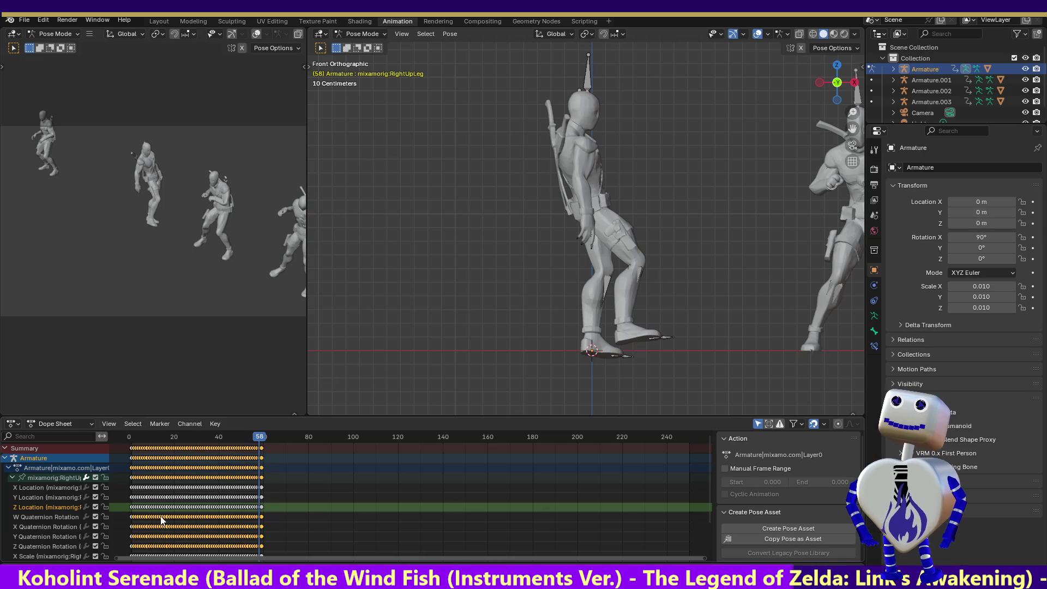
key(g)
click(287, 485)
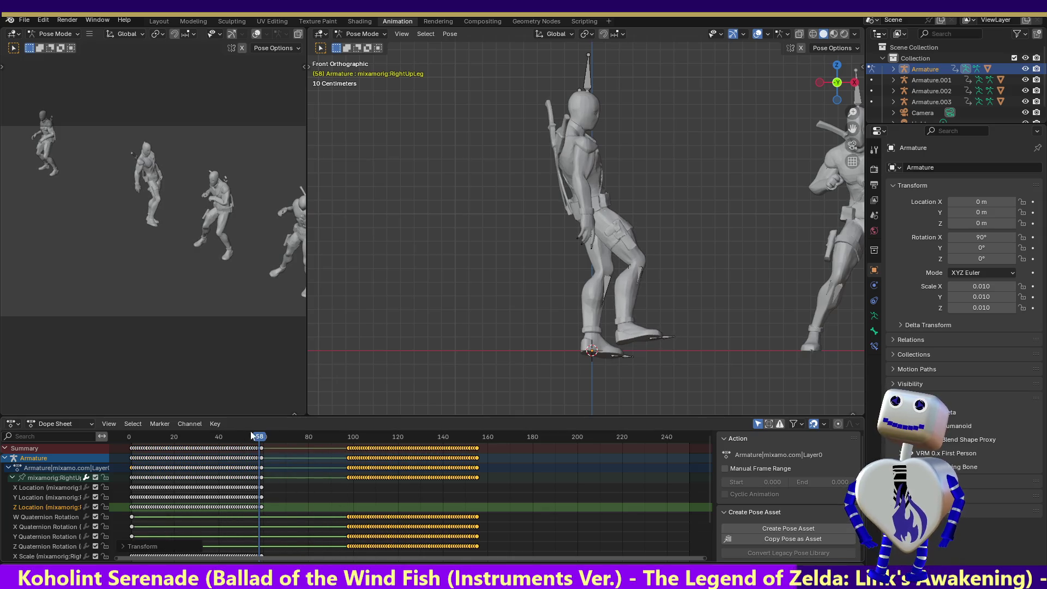
drag(238, 441, 147, 441)
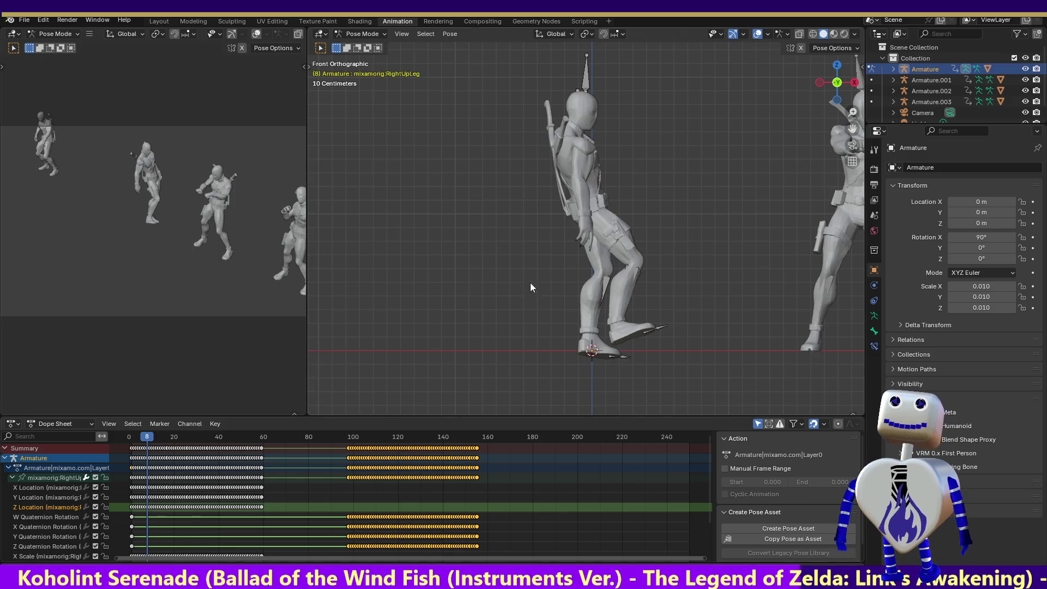
Hide the meshes and rotate the RightUpLeg bone at frame 8, orbiting to view it from the side.
click(713, 36)
click(749, 74)
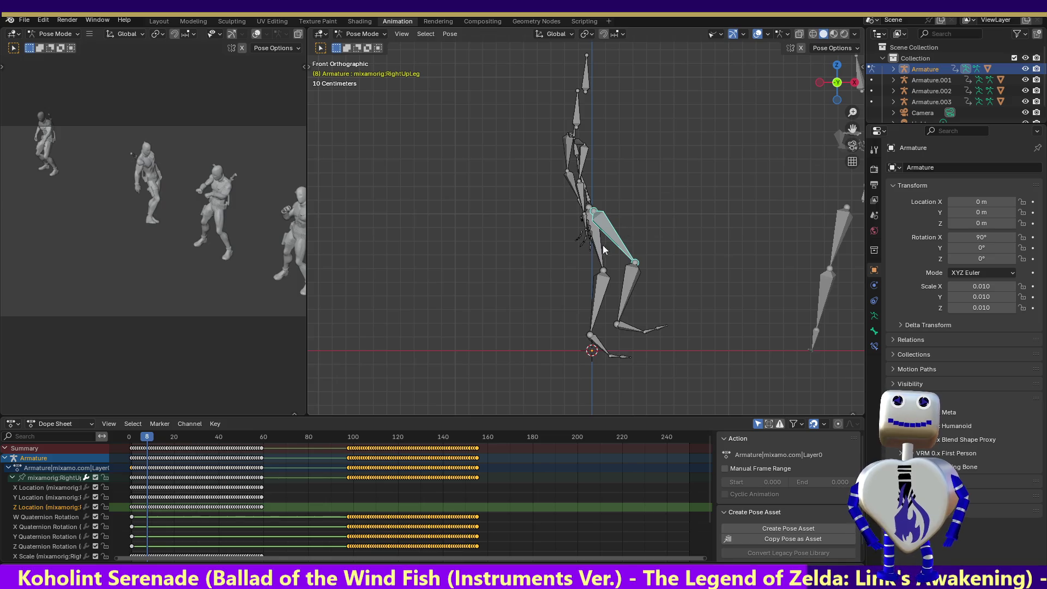
key(r)
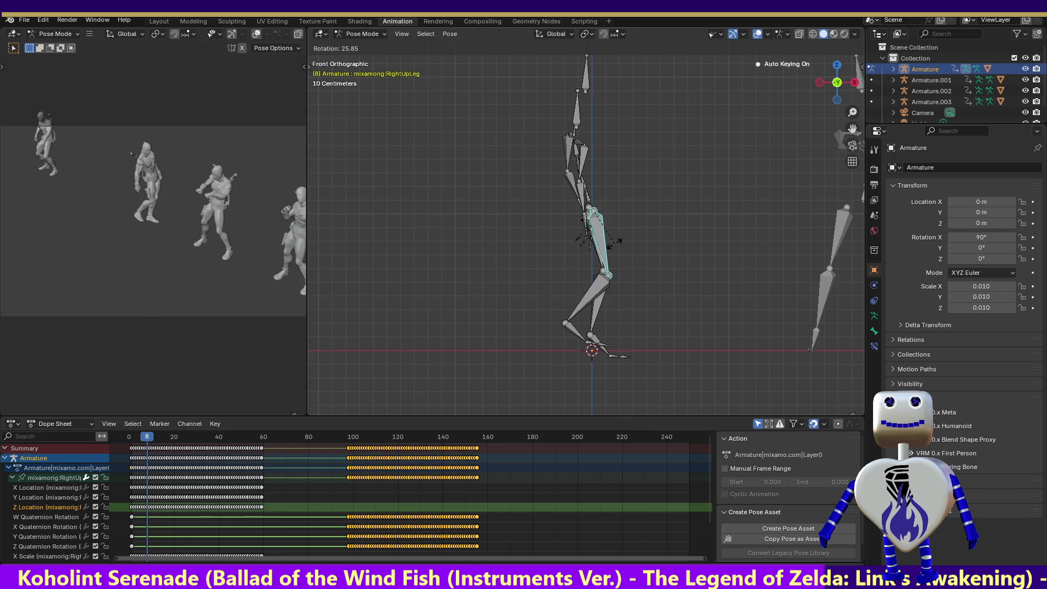
drag(855, 82, 836, 83)
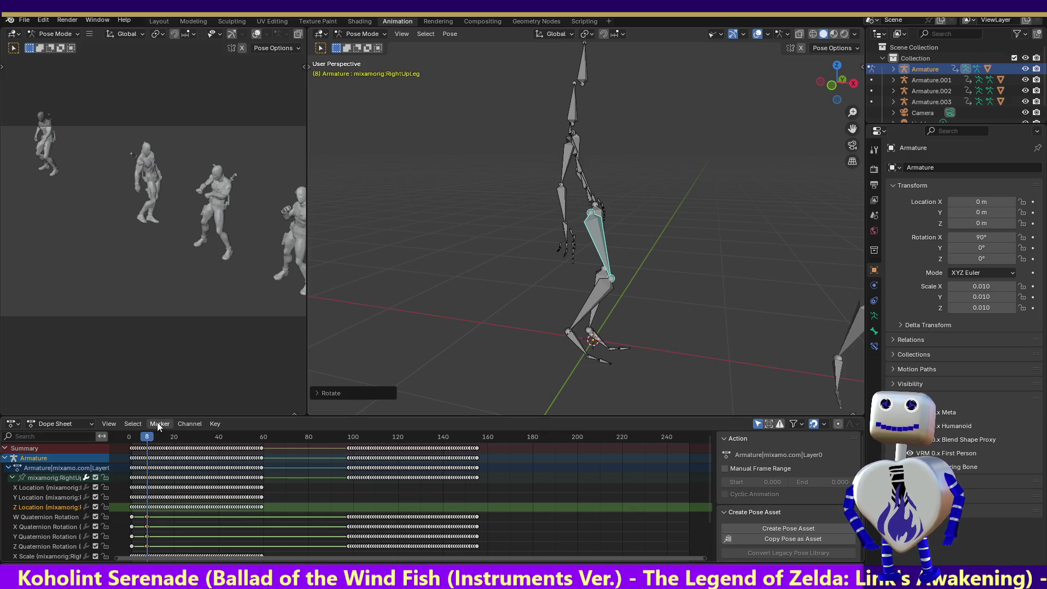
Paste the thigh rotation keys into the quaternion channels and place them at frame 60.
drag(151, 437, 242, 438)
key(ctrl+v)
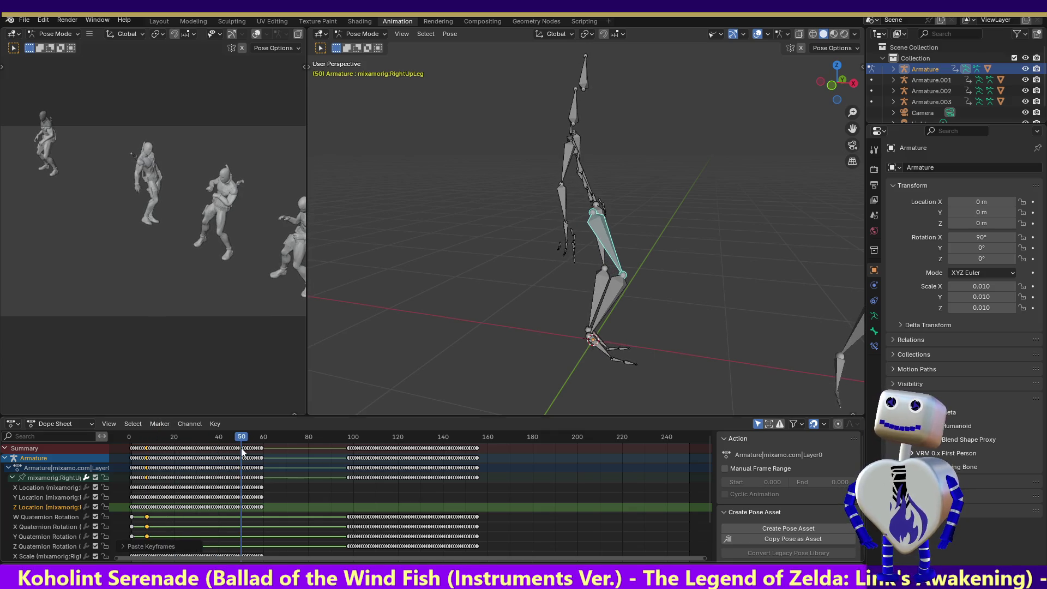
drag(248, 434, 211, 440)
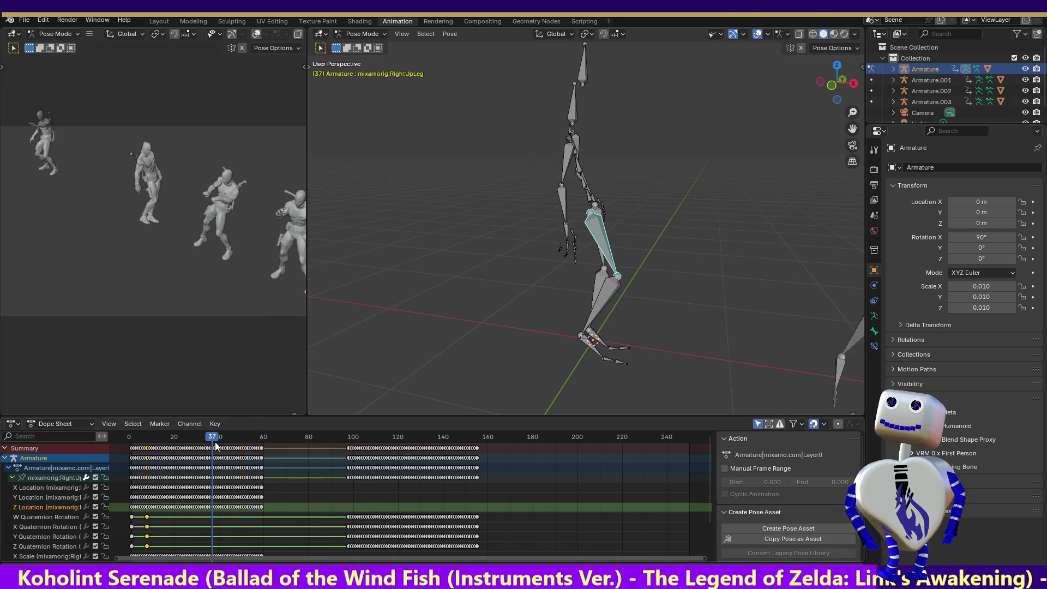
key(ctrl+z)
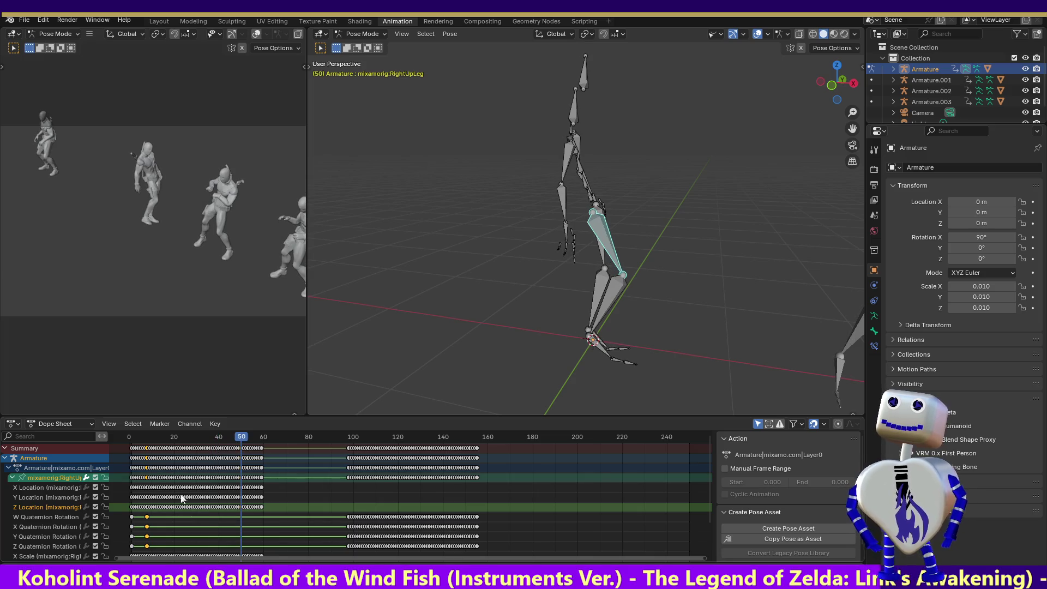
drag(23, 519, 44, 551)
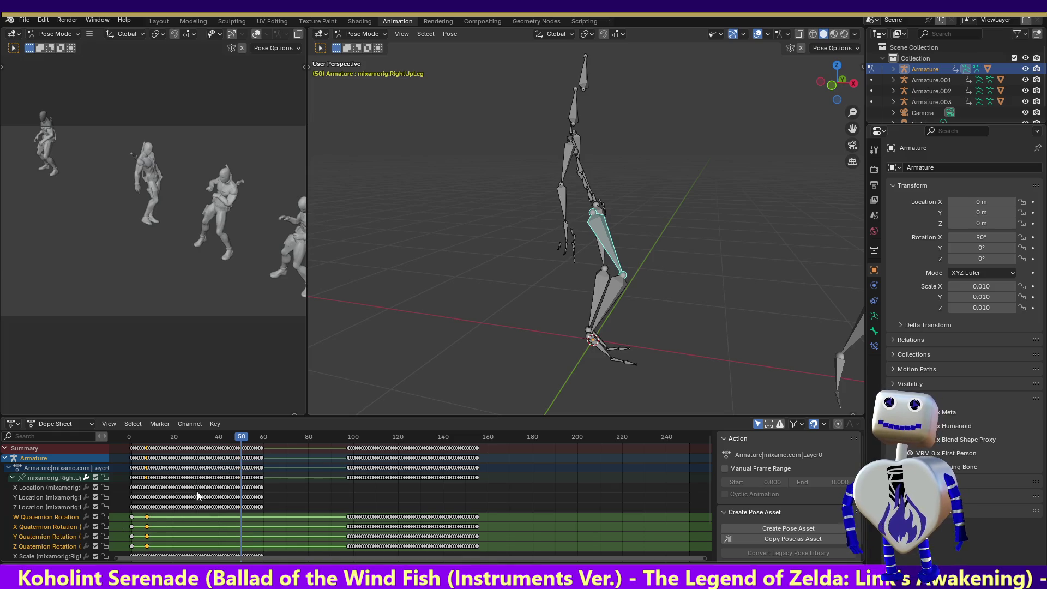
key(ctrl+v)
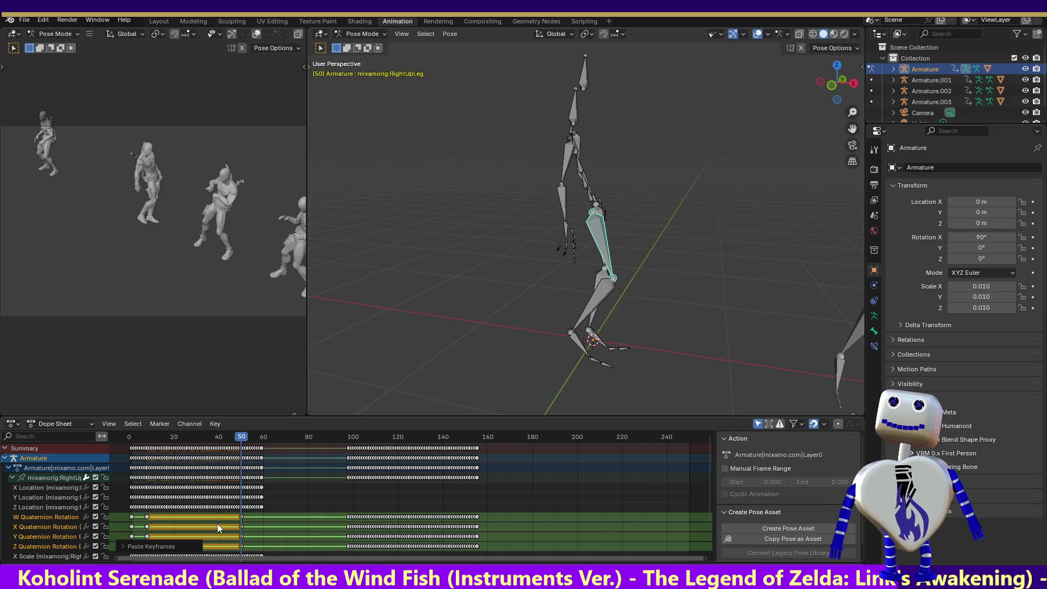
drag(242, 521, 263, 521)
Delete the rotation keyframe block after frame 60, then play from frame 0.
drag(122, 515, 141, 548)
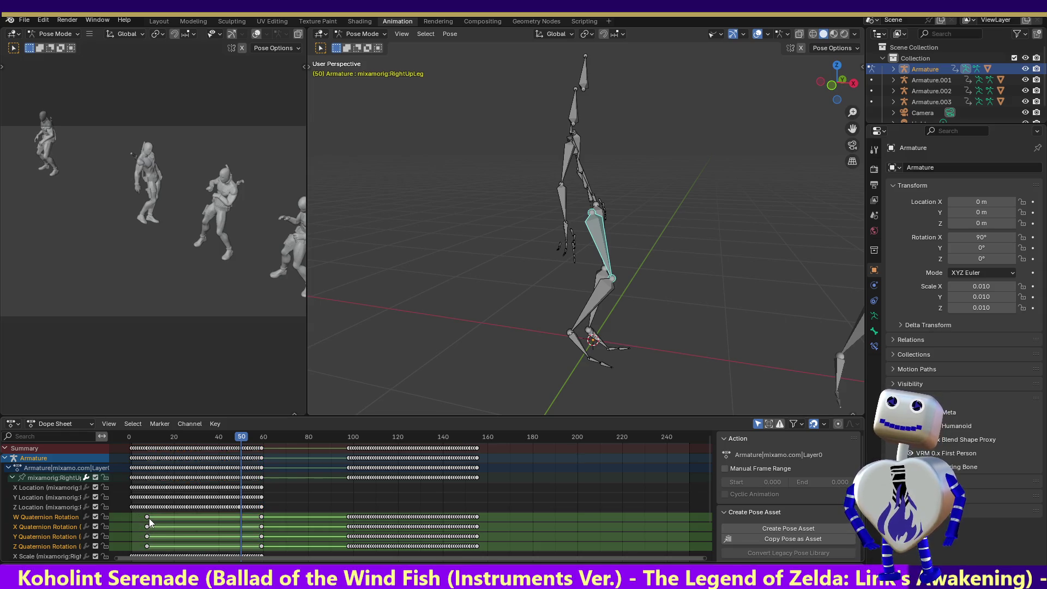
drag(153, 548, 129, 528)
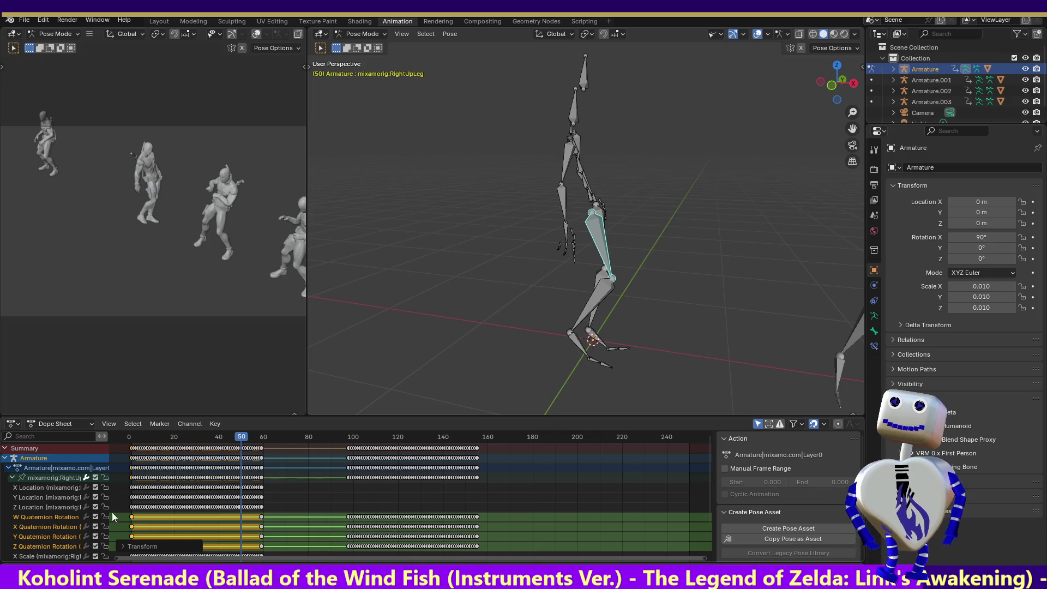
mouse_move(332, 509)
mouse_down()
mouse_move(430, 543)
mouse_move(494, 548)
mouse_up()
key(Delete)
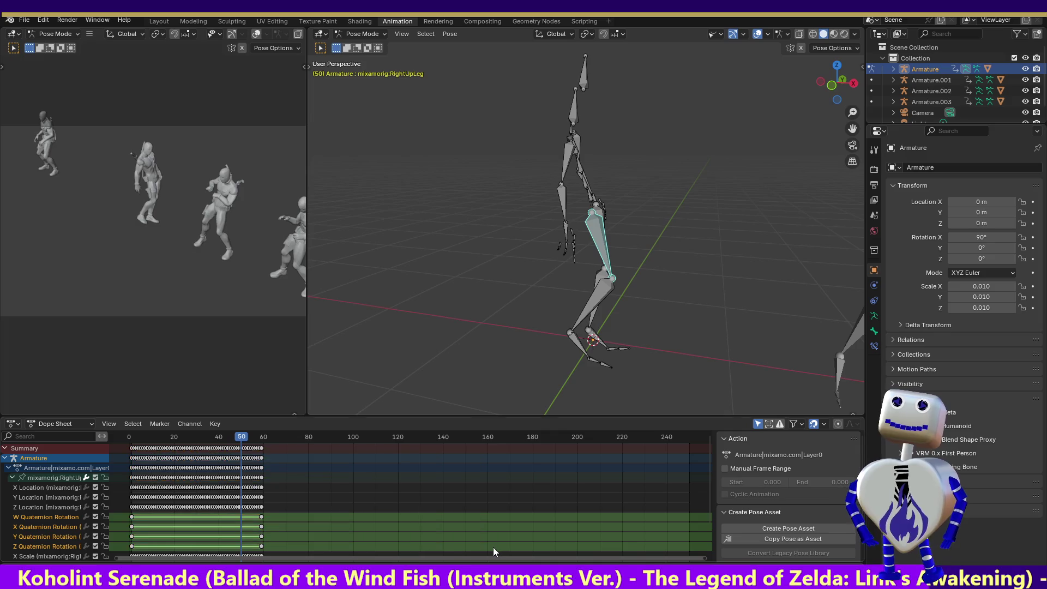
drag(240, 437, 123, 442)
key(space)
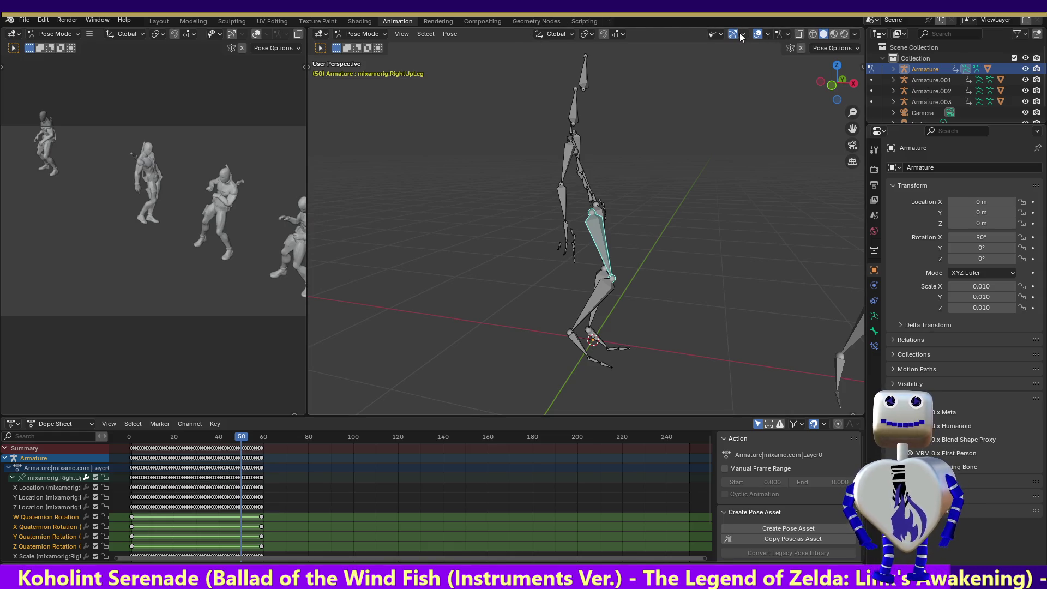
Re-enable Mesh visibility, check the bottom and front views, and return to frame 0.
click(720, 33)
click(743, 77)
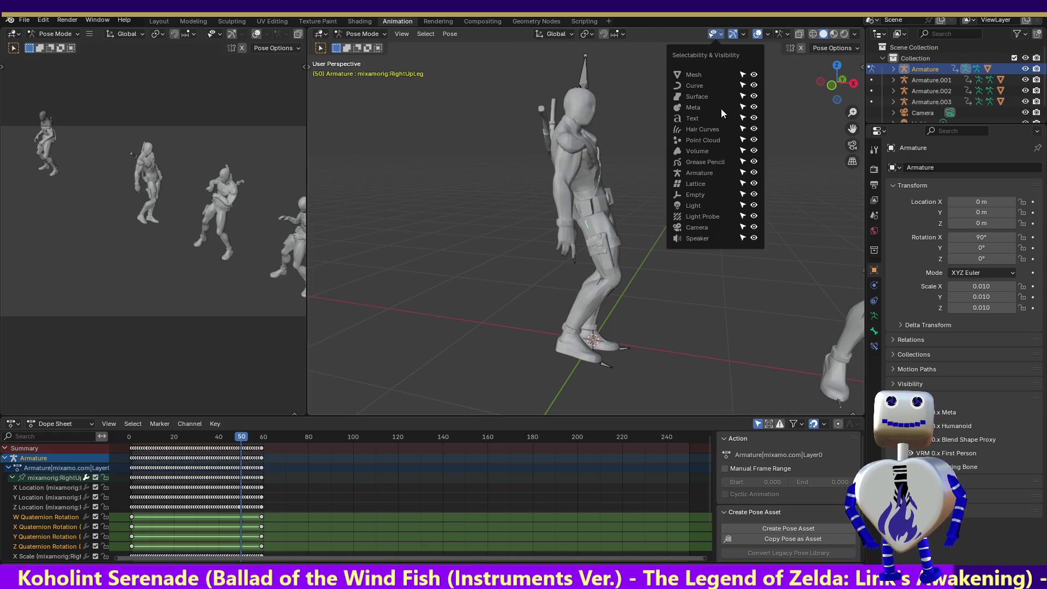
click(835, 100)
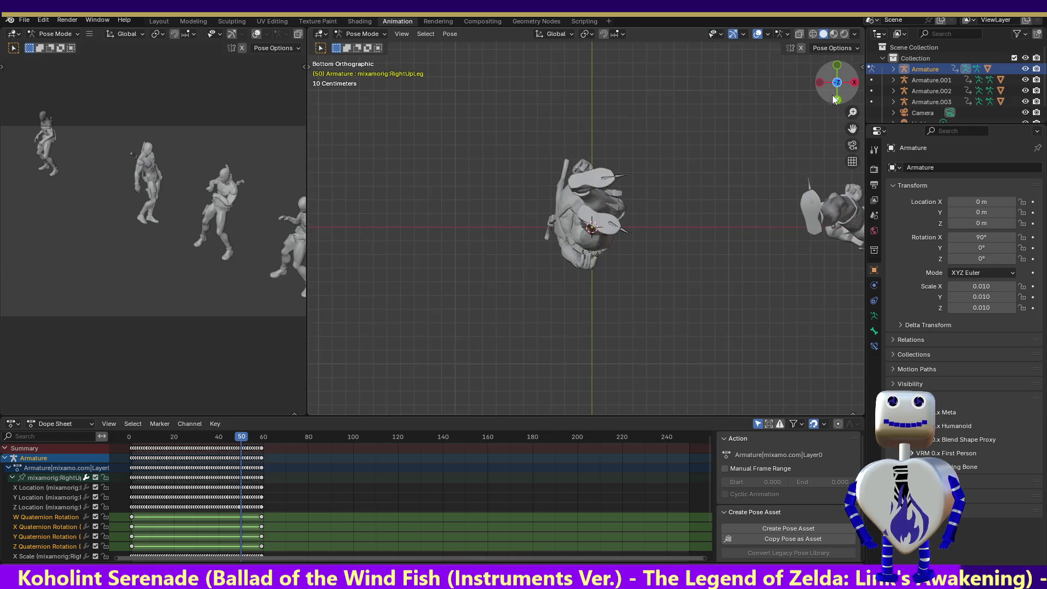
click(835, 68)
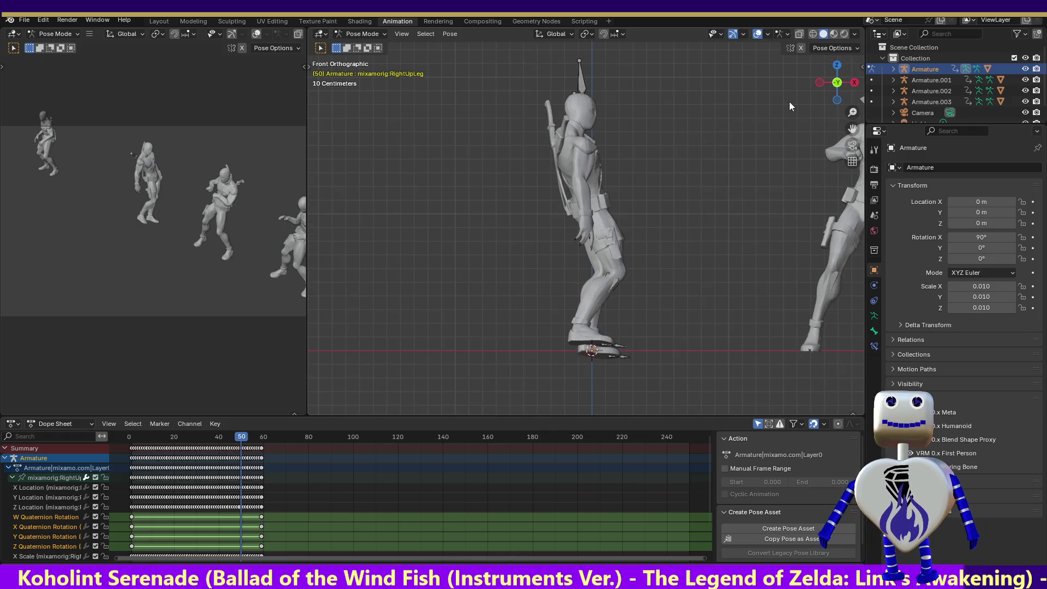
drag(244, 434, 128, 435)
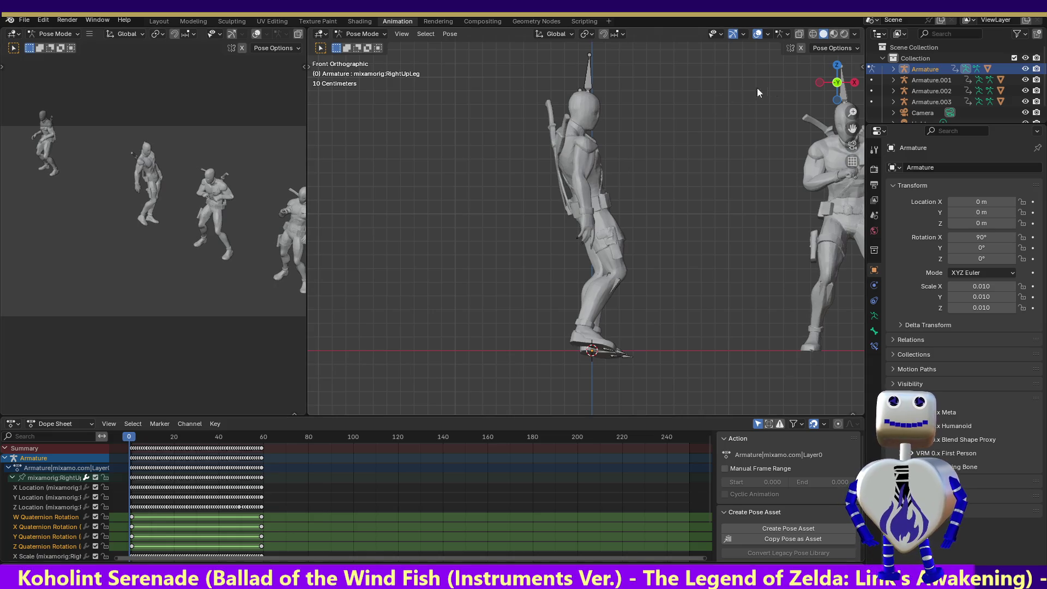
Check left and right views, orbit around the character, and preview poses up to frame 29.
click(819, 83)
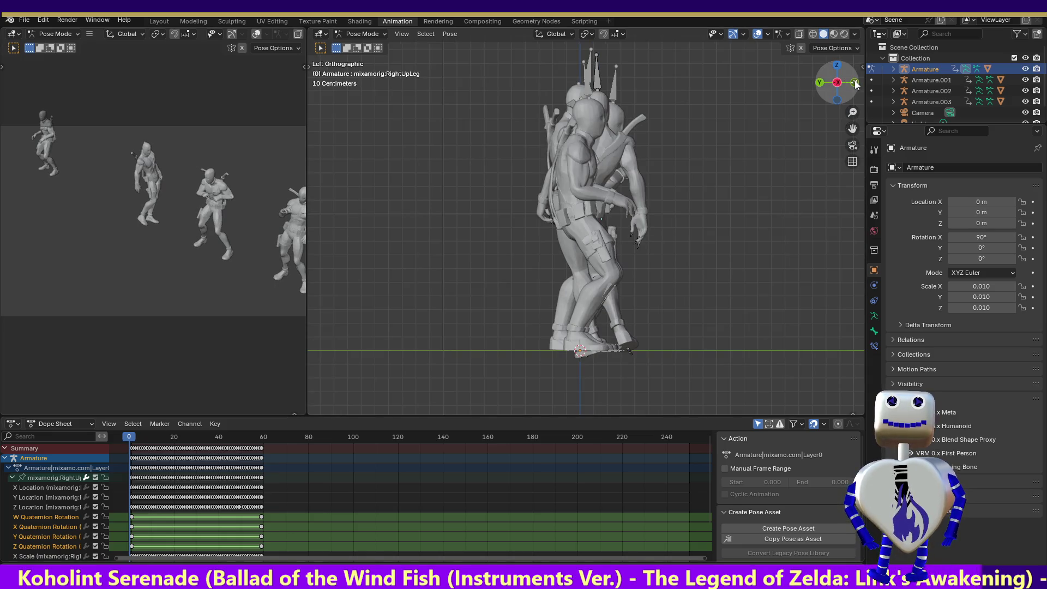
click(837, 82)
drag(828, 86, 764, 93)
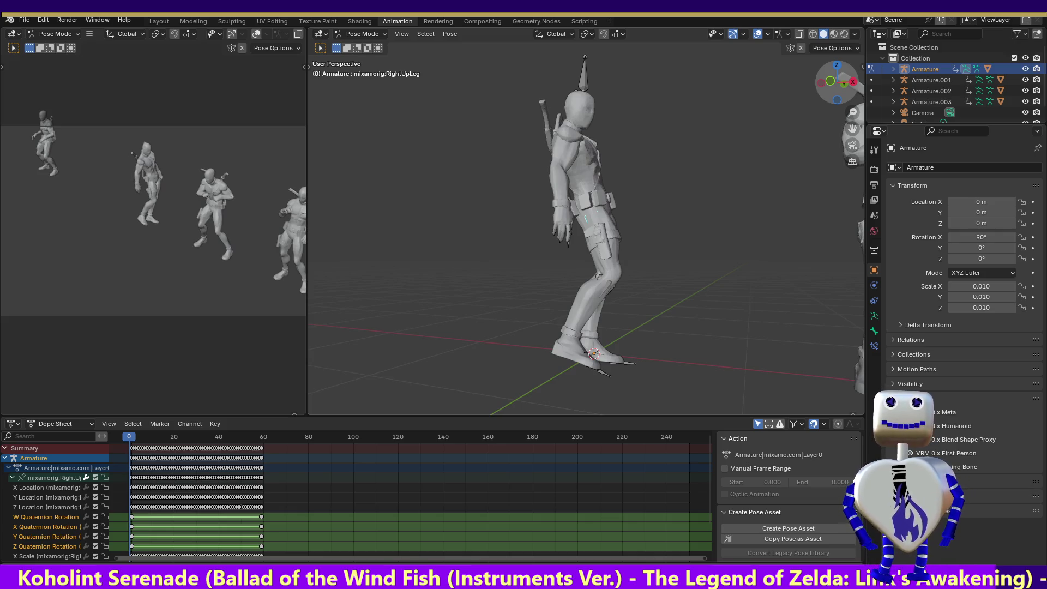
drag(764, 93, 709, 94)
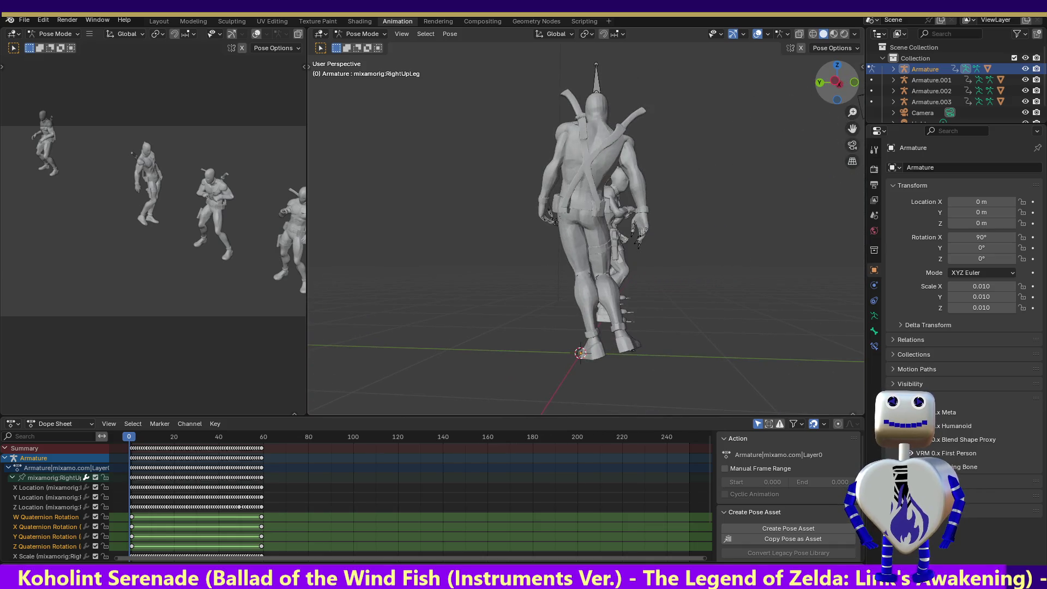
drag(709, 94, 518, 96)
drag(131, 438, 238, 441)
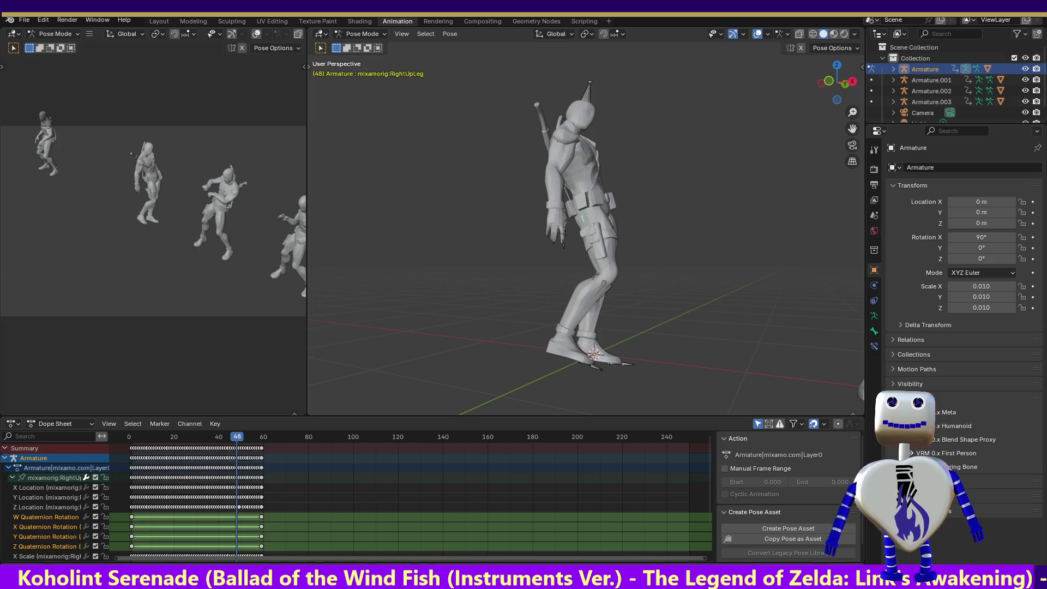
key(space)
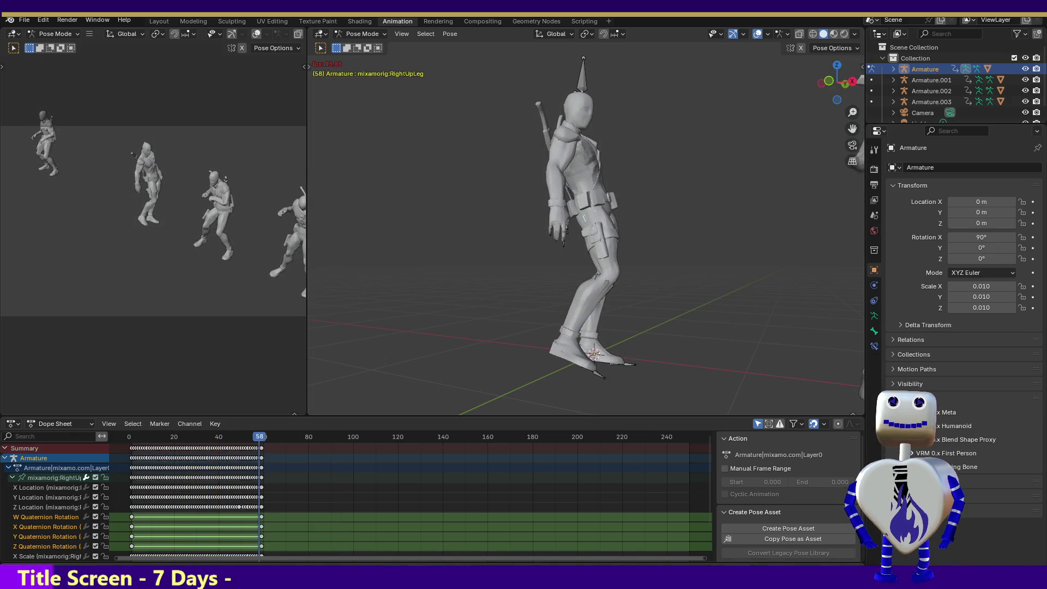
key(space)
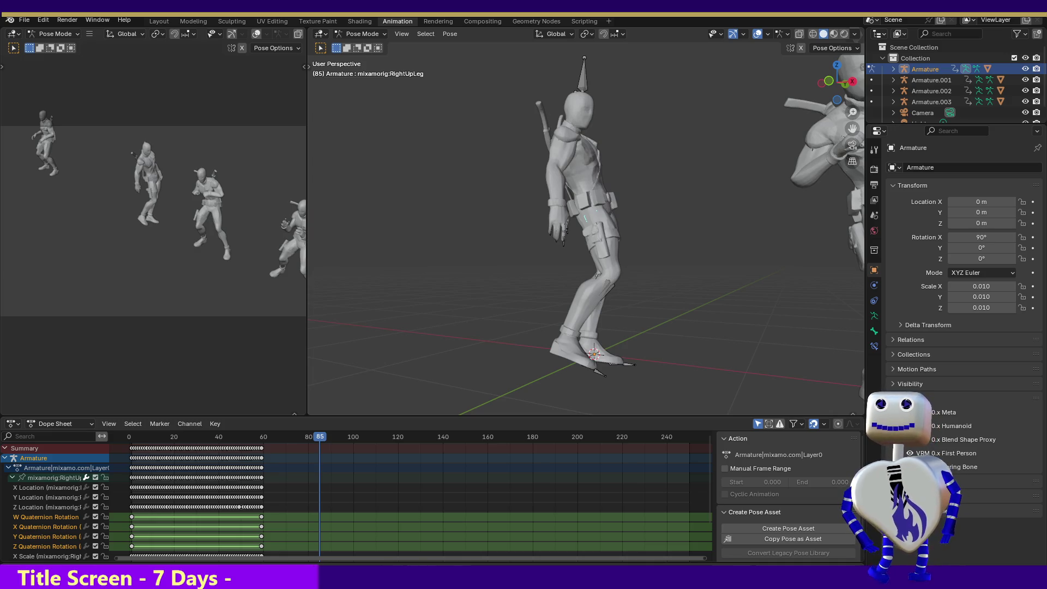
key(space)
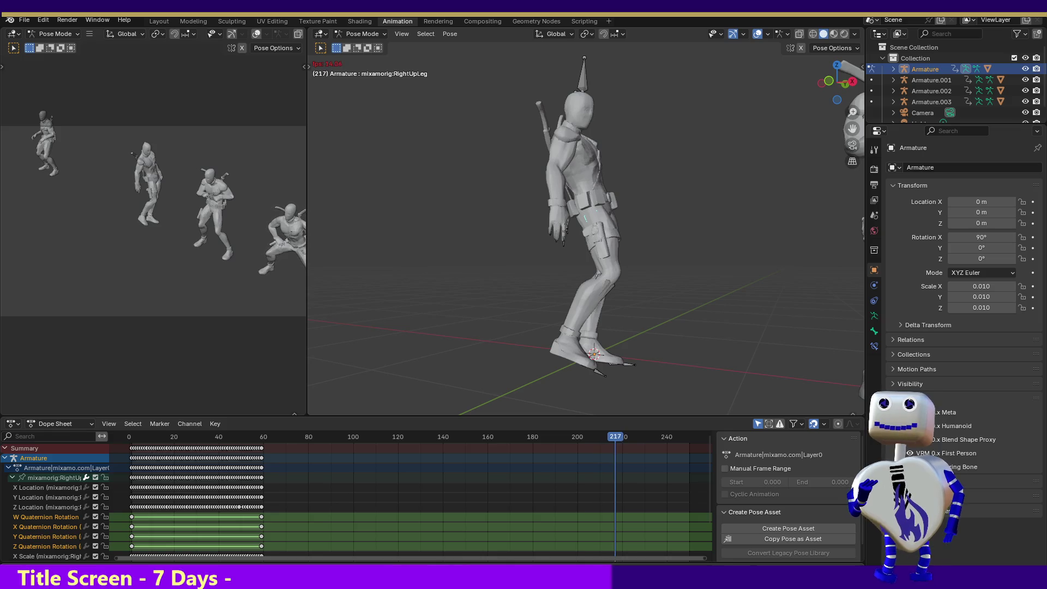
key(space)
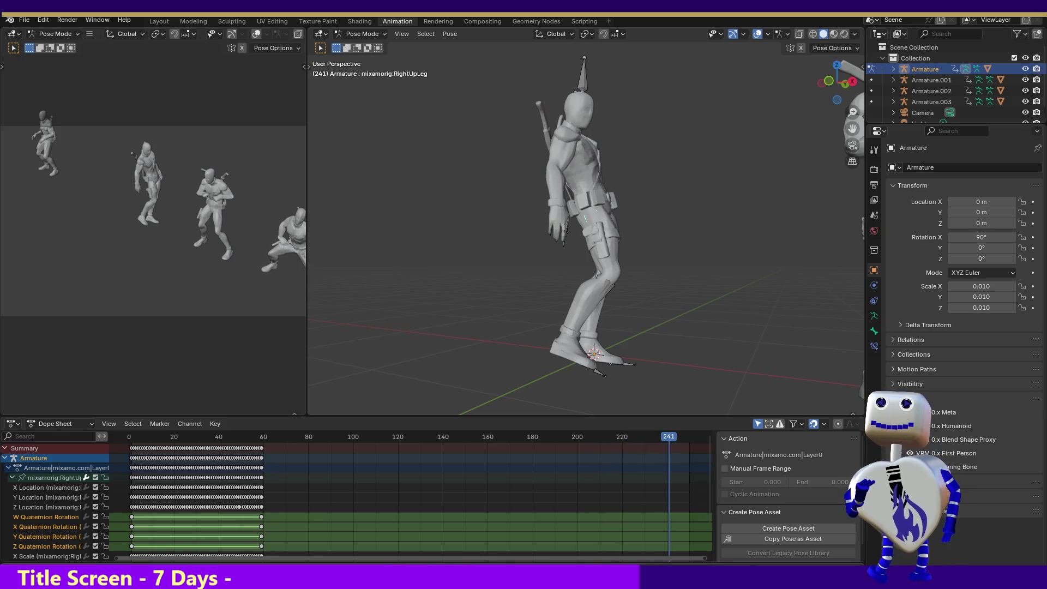
key(shift+Left)
key(space)
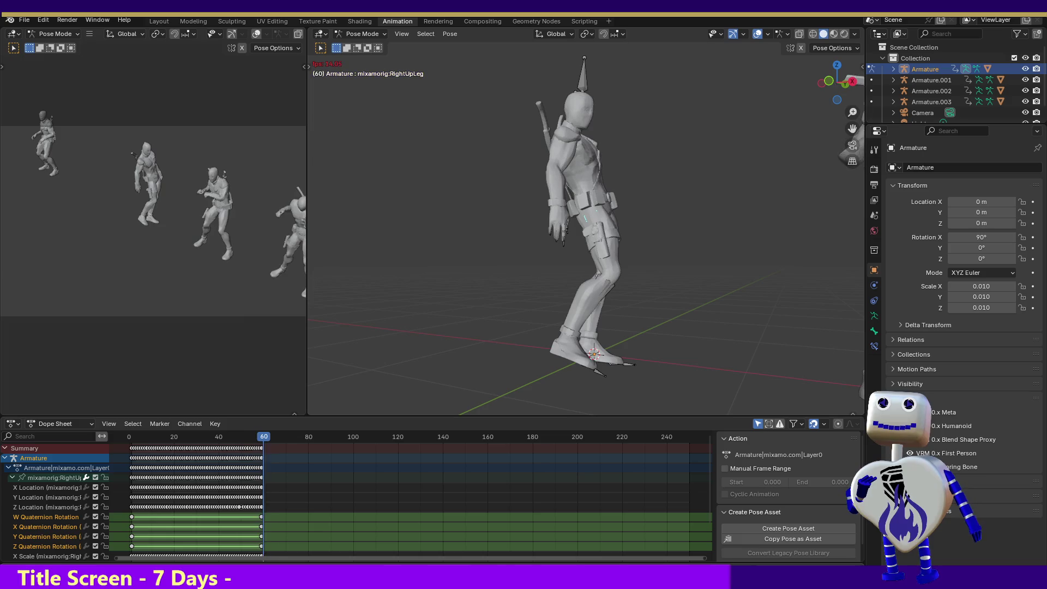
key(space)
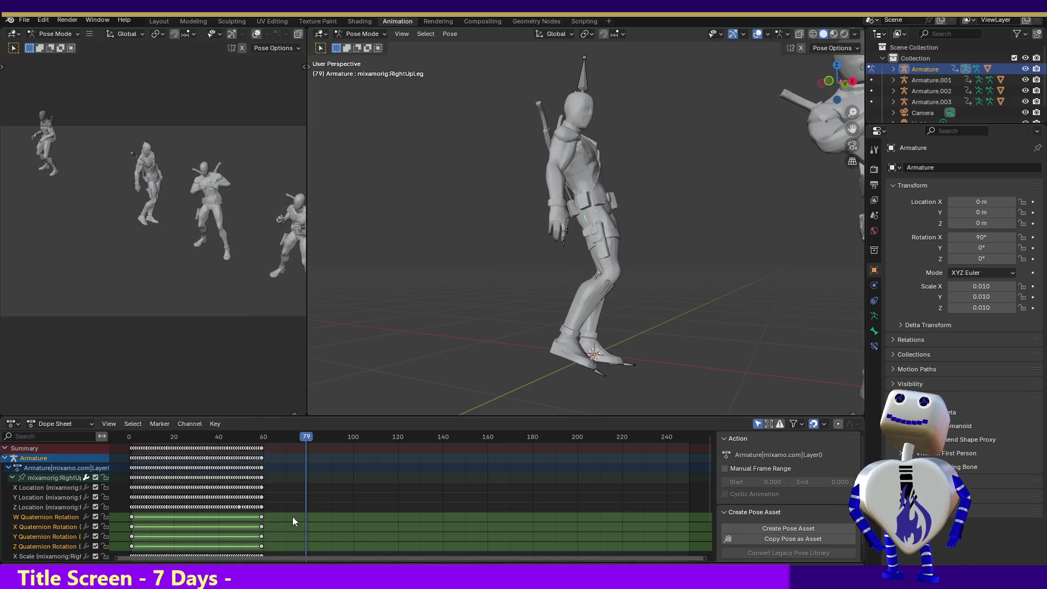
mouse_move(513, 62)
mouse_down()
mouse_move(673, 332)
mouse_move(692, 397)
mouse_up()
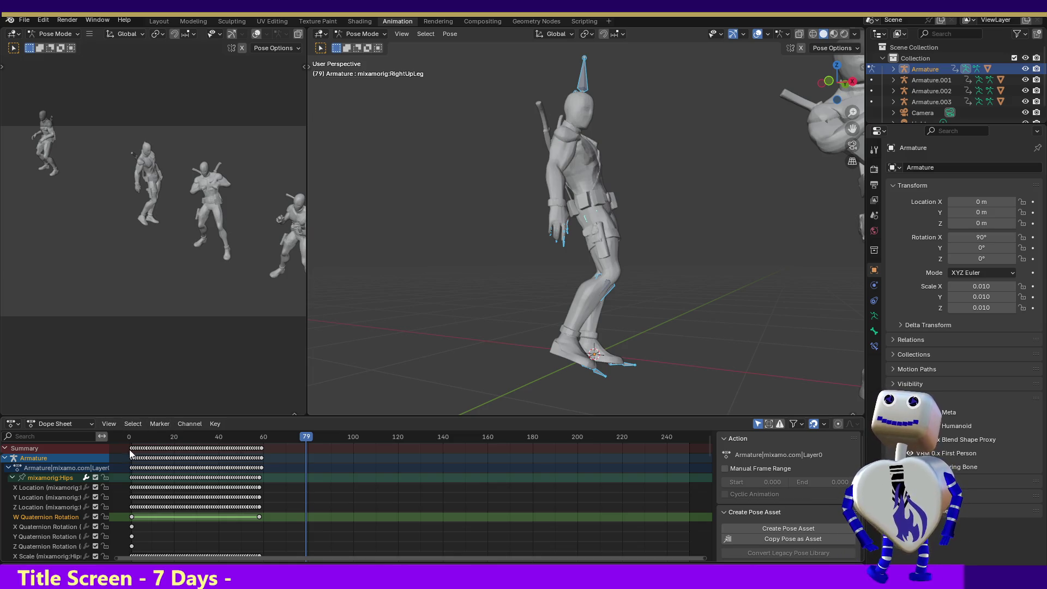
Box-select every keyframe in the action, with the Hips channel group selected.
click(277, 447)
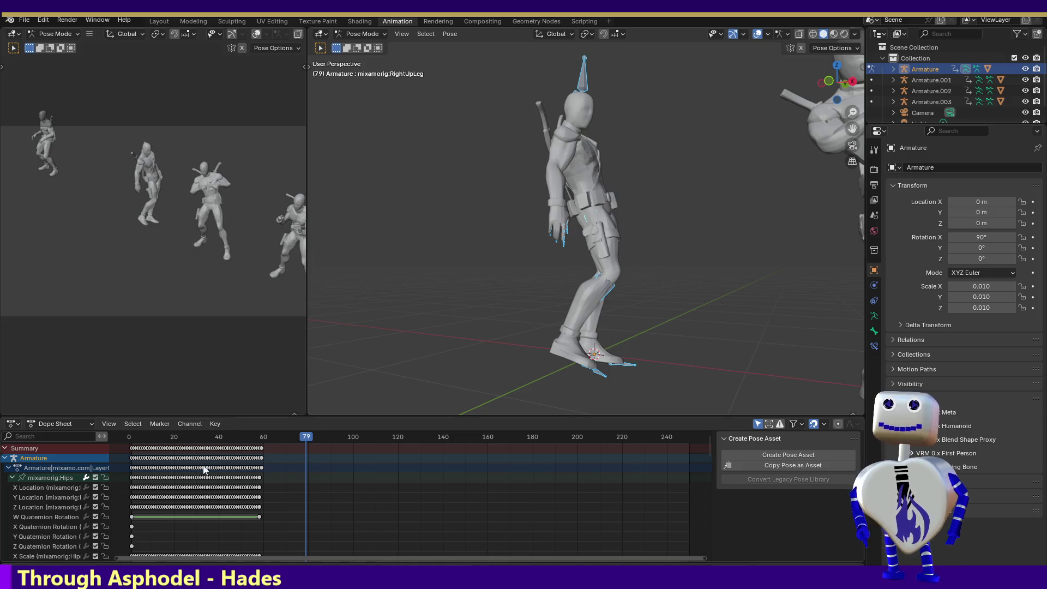
click(54, 478)
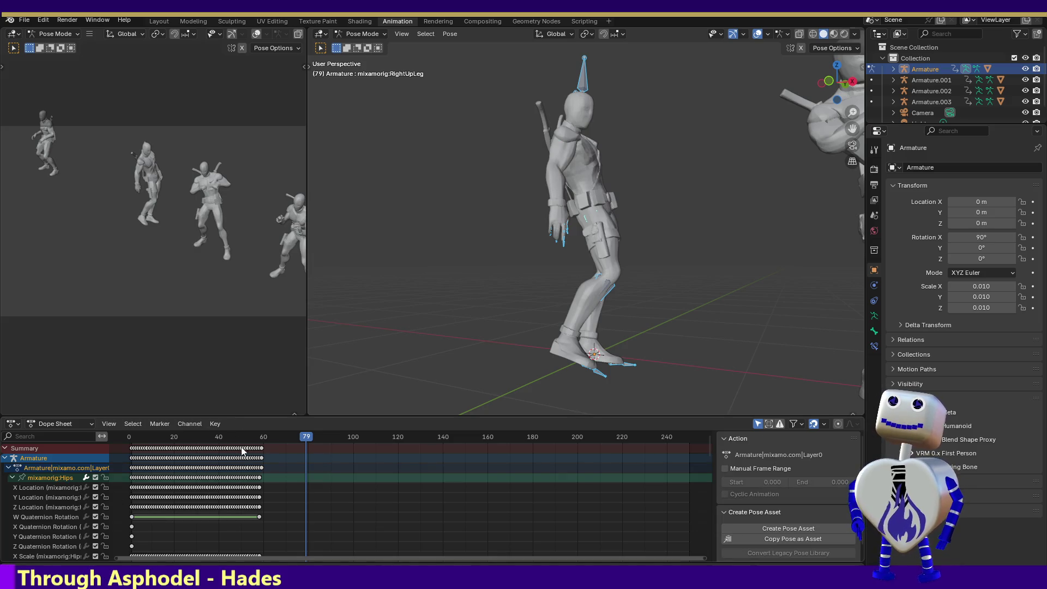
drag(278, 448, 124, 452)
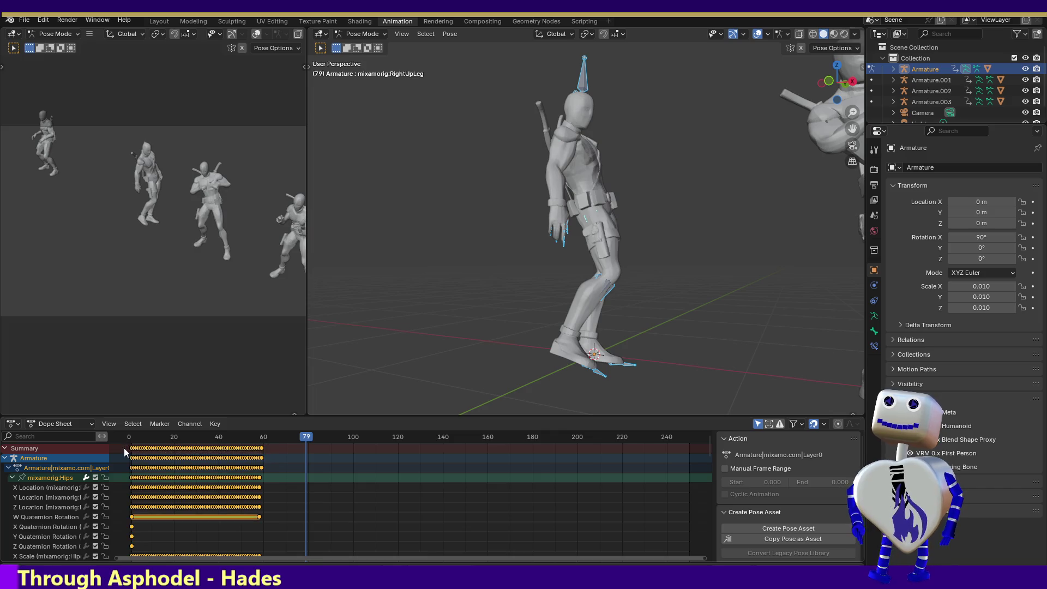
Set the current frame to 65 and collapse the Hips and RightUpLeg channel groups.
click(303, 439)
mouse_move(303, 437)
mouse_down()
mouse_move(269, 438)
mouse_move(279, 442)
mouse_up()
click(12, 478)
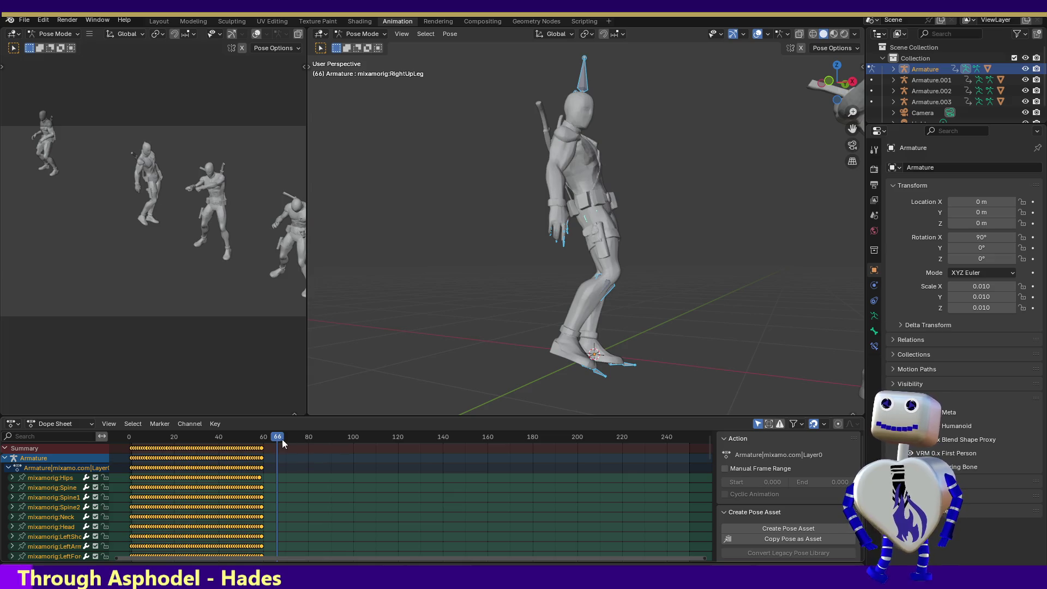
drag(286, 443, 274, 442)
scroll(709, 453, down, 15)
scroll(409, 524, down, 2)
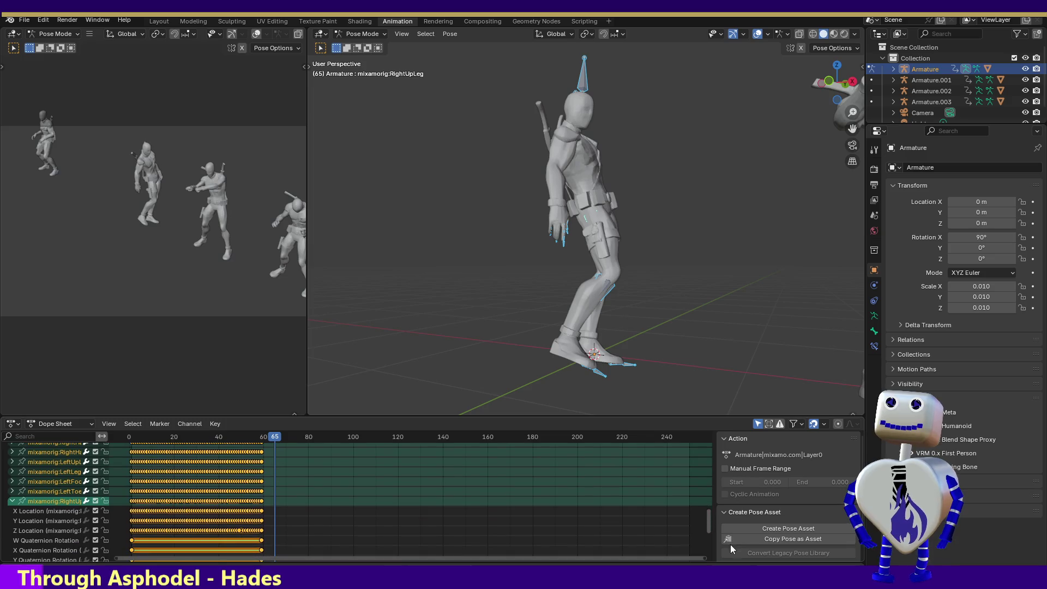
click(12, 502)
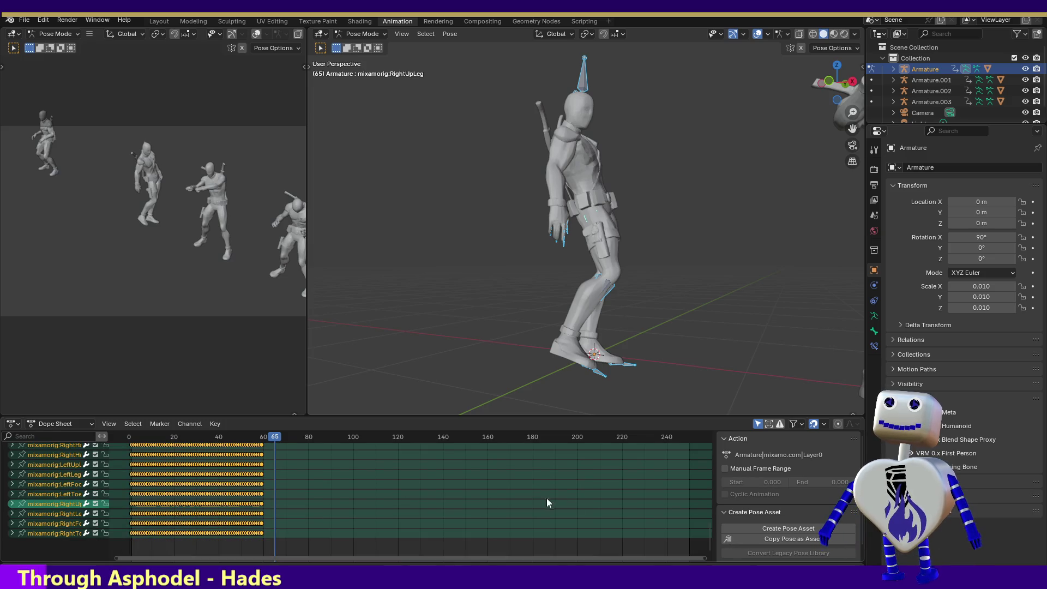
scroll(704, 491, up, 15)
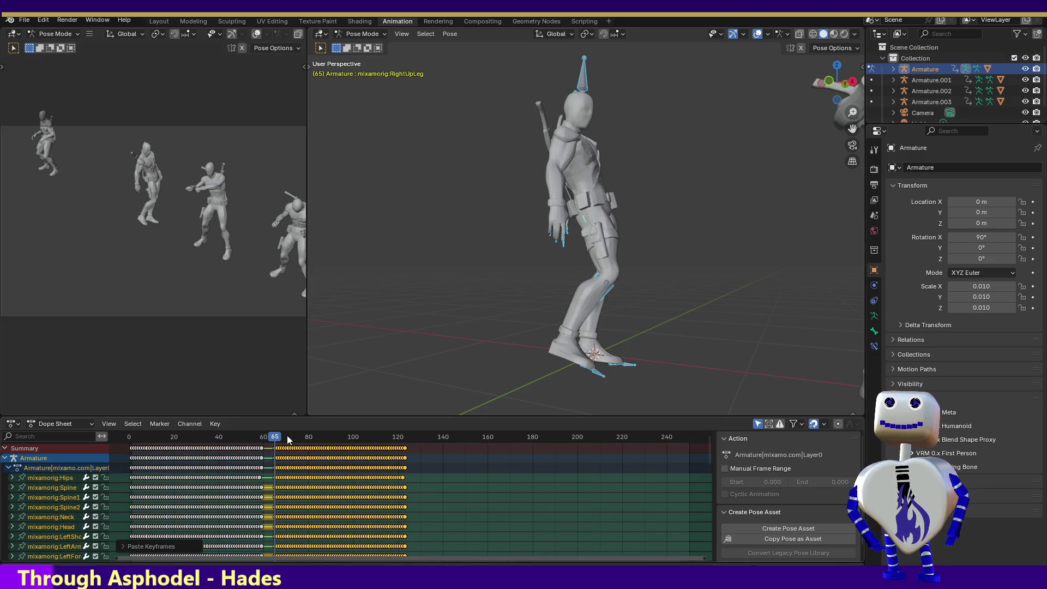
Slide the pasted keyframes into place and review the extended animation.
mouse_move(275, 437)
mouse_down()
mouse_move(195, 437)
mouse_move(410, 466)
mouse_up()
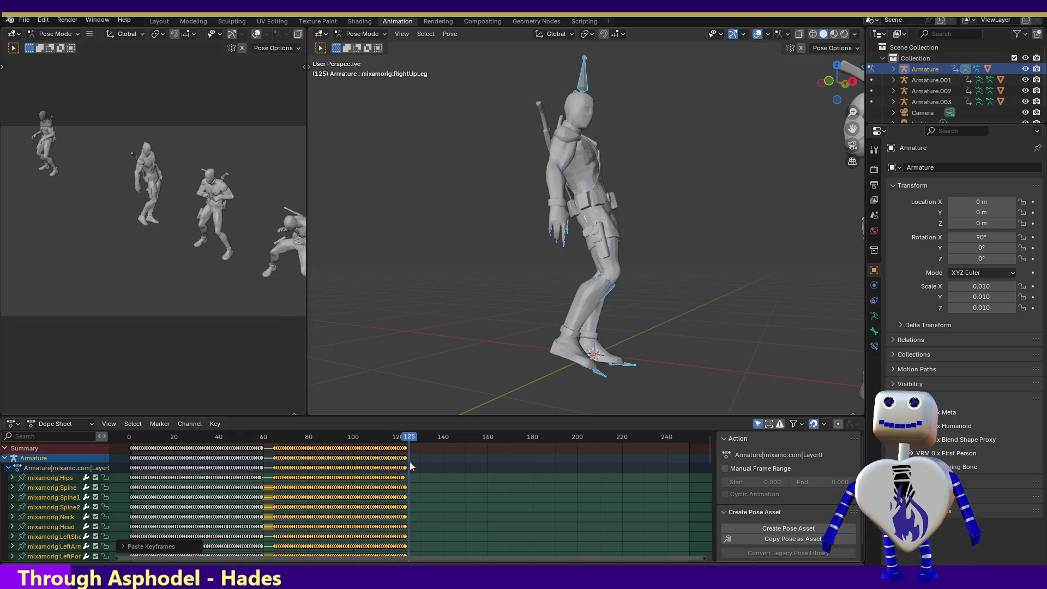
mouse_move(415, 468)
mouse_down()
mouse_move(198, 466)
mouse_move(352, 467)
mouse_move(357, 447)
mouse_up()
click(356, 447)
mouse_move(218, 437)
mouse_down()
mouse_move(201, 442)
mouse_move(410, 463)
mouse_up()
Paste the keys again at frame 125, shift them back to frame 121, then return to frame 0.
key(ctrl+v)
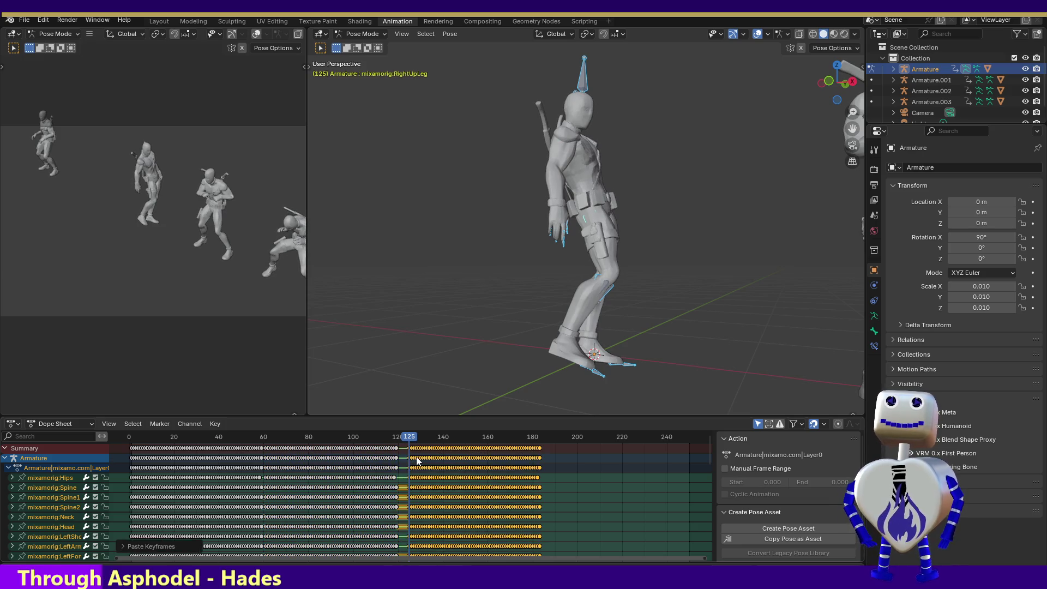
key(g)
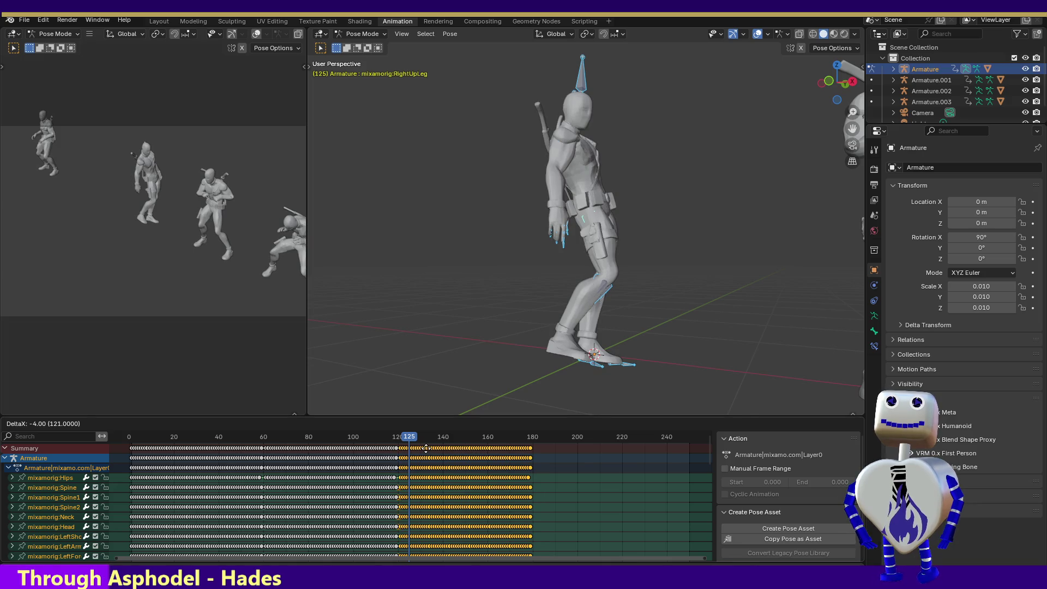
click(415, 447)
drag(409, 437, 129, 437)
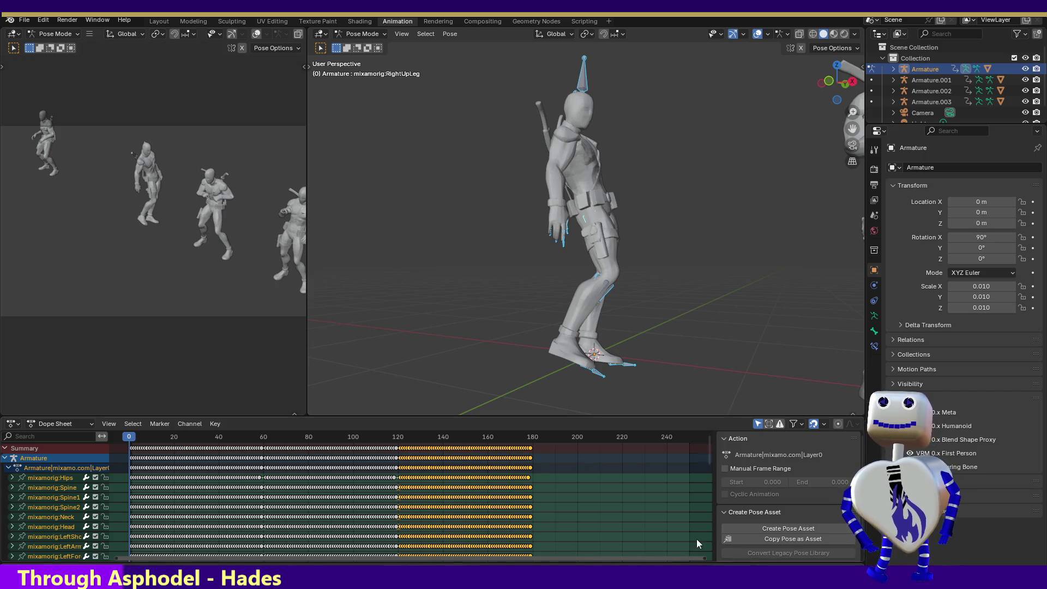
Play the extended animation, stop it at frame 232, and deselect all bones.
key(space)
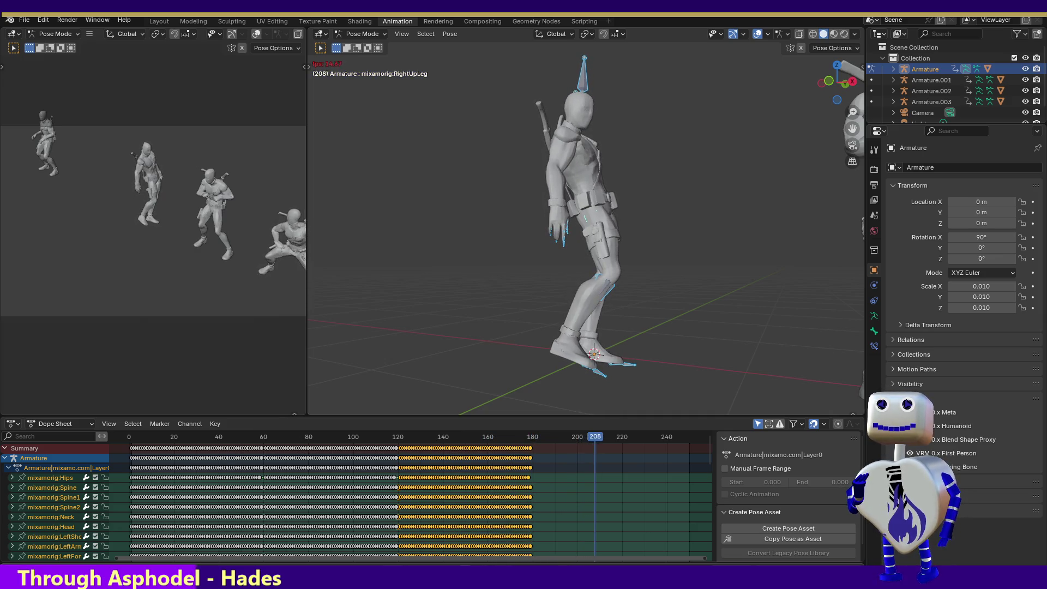
key(space)
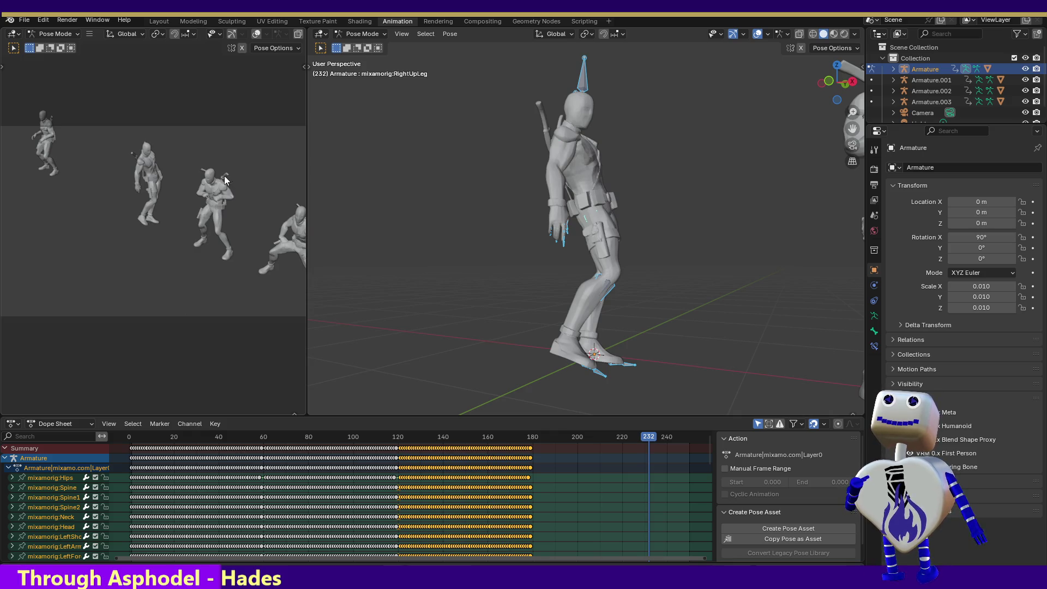
click(209, 178)
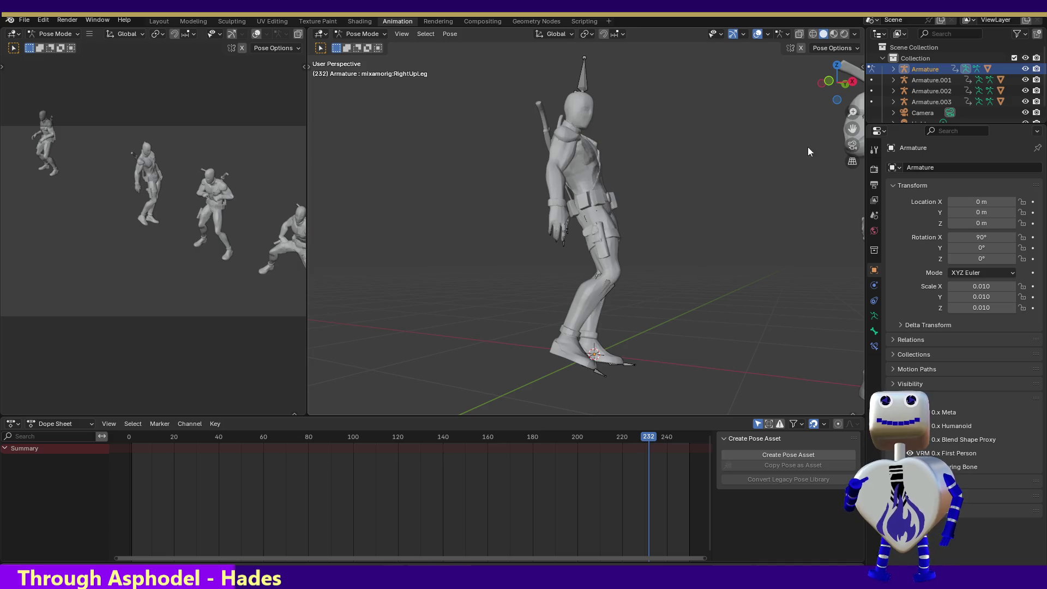
Pan the viewport toward the other figures and attempt to box-select the middle figure's bones.
mouse_move(849, 123)
mouse_down()
mouse_move(857, 164)
mouse_move(842, 188)
mouse_move(854, 127)
mouse_up()
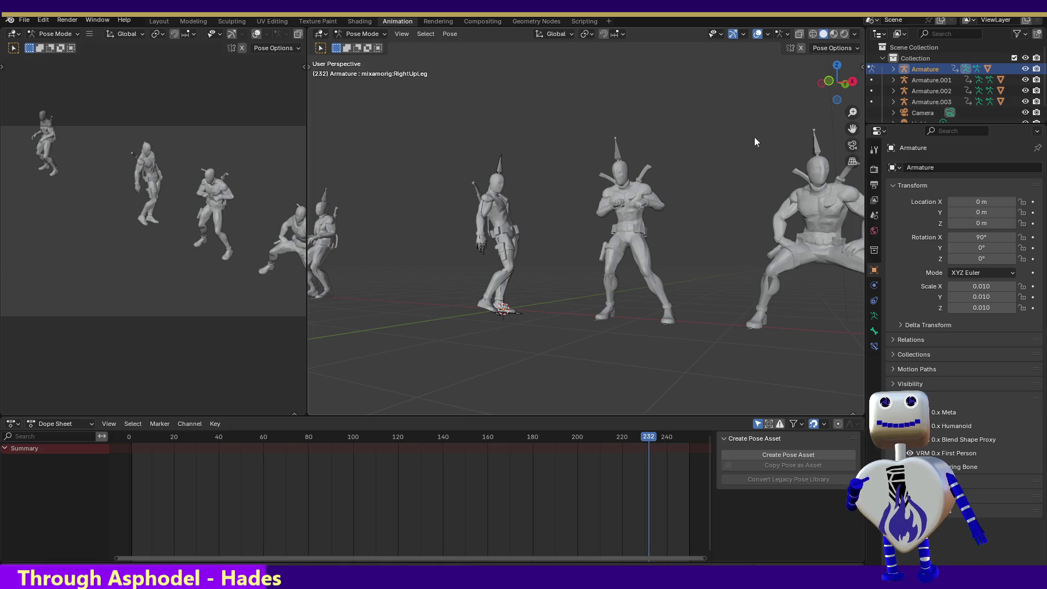
drag(576, 106, 704, 369)
drag(607, 189, 680, 356)
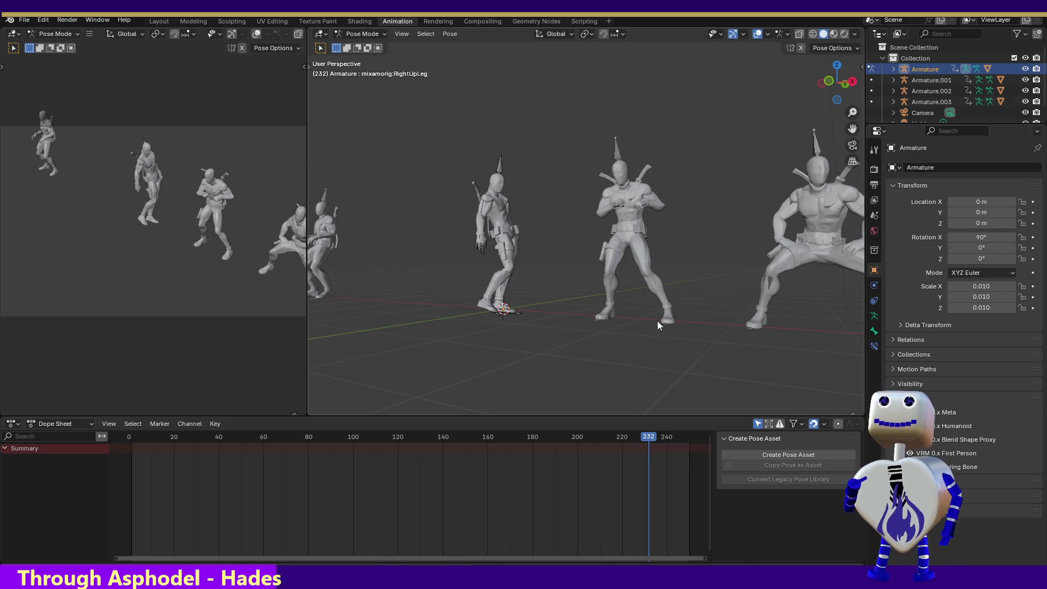
Switch to Front Orthographic view showing all three figures, then jump to frame 1.
click(822, 85)
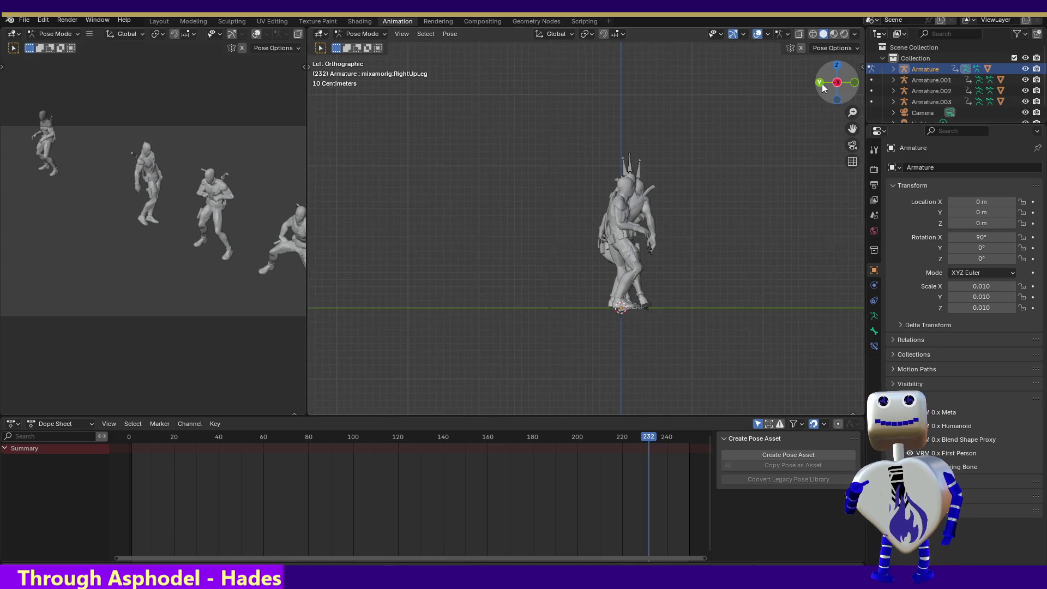
click(854, 82)
mouse_move(590, 157)
mouse_down()
mouse_move(673, 334)
mouse_move(697, 351)
mouse_up()
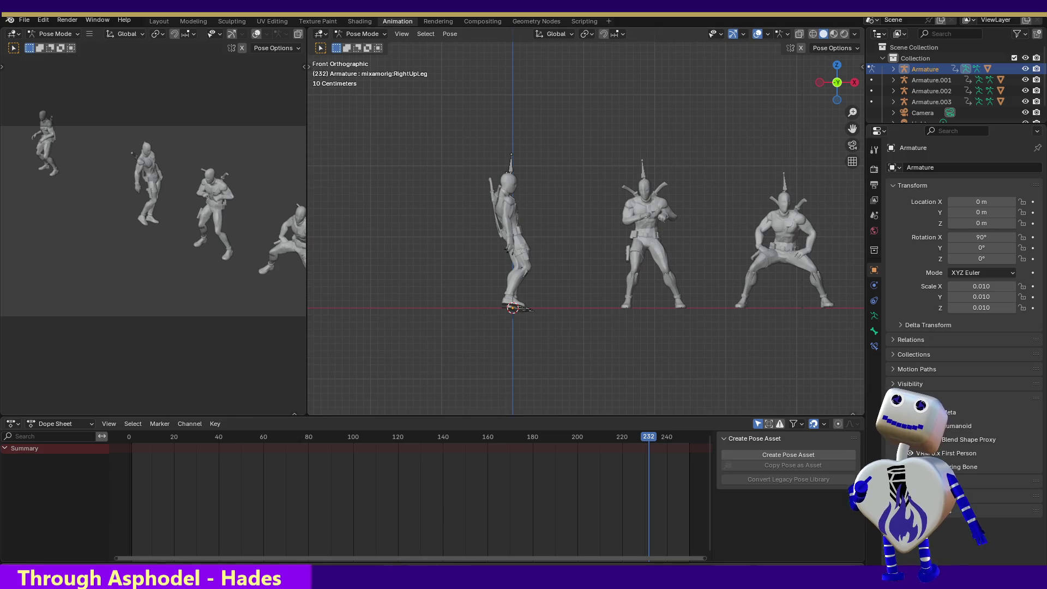
drag(575, 94, 702, 345)
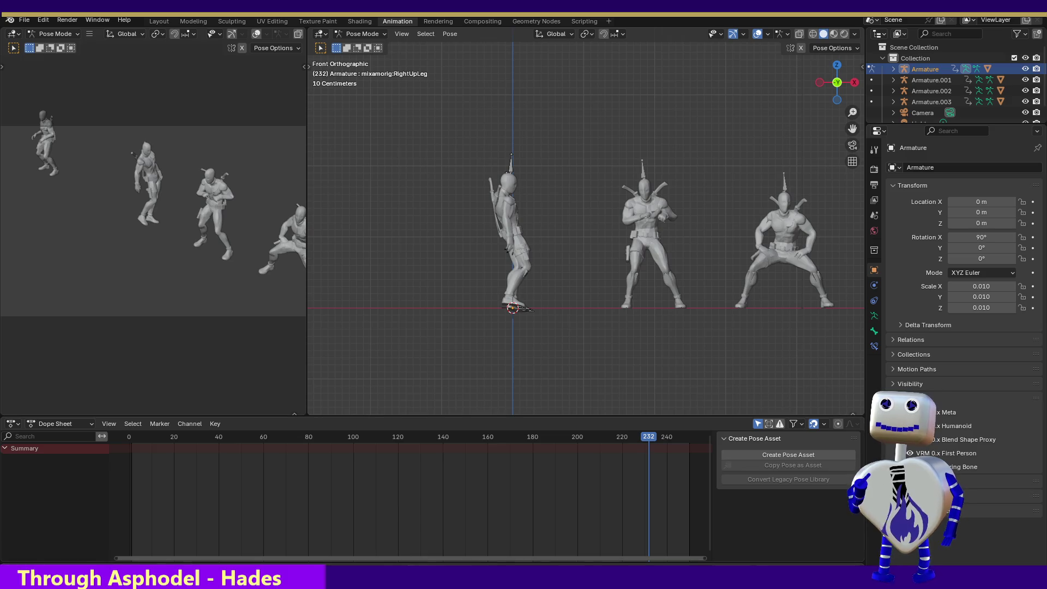
key(shift+Left)
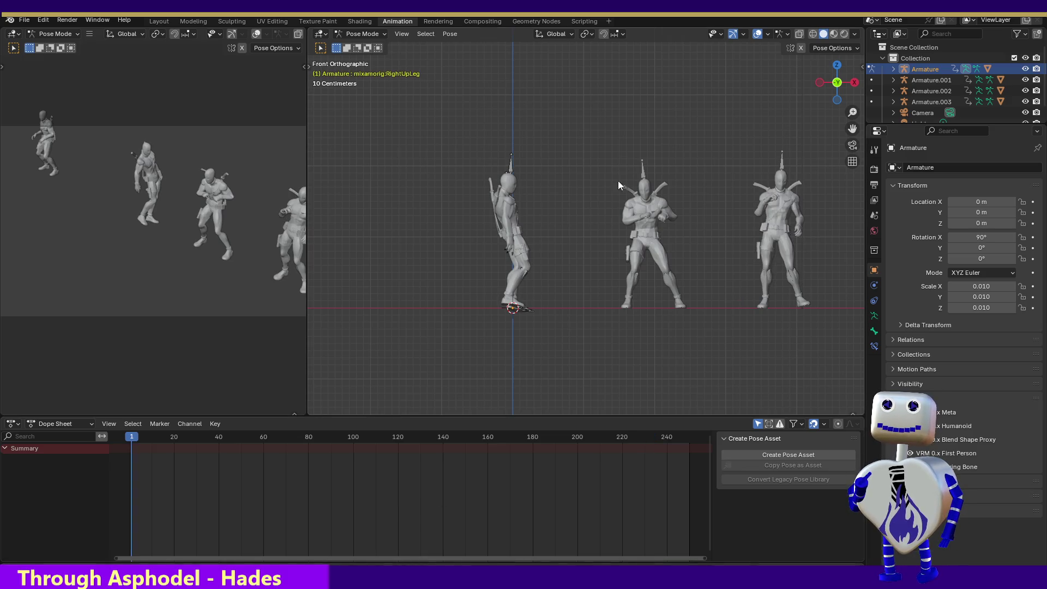
Select the middle figure's bones and apply the current pose as the rest pose.
drag(592, 119, 708, 327)
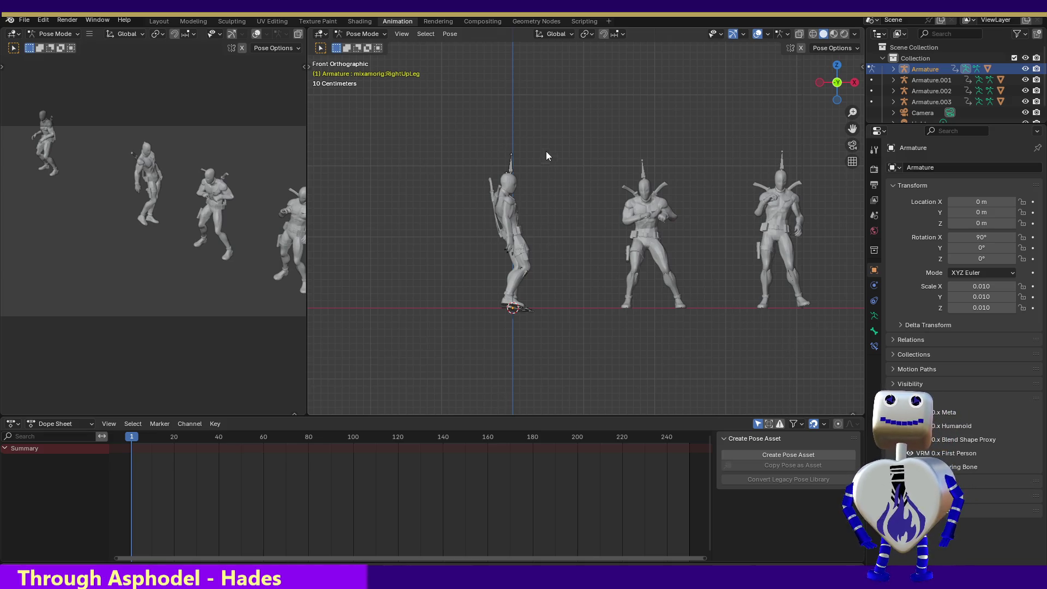
mouse_move(553, 140)
mouse_down()
mouse_move(579, 198)
mouse_move(693, 347)
mouse_move(715, 355)
mouse_up()
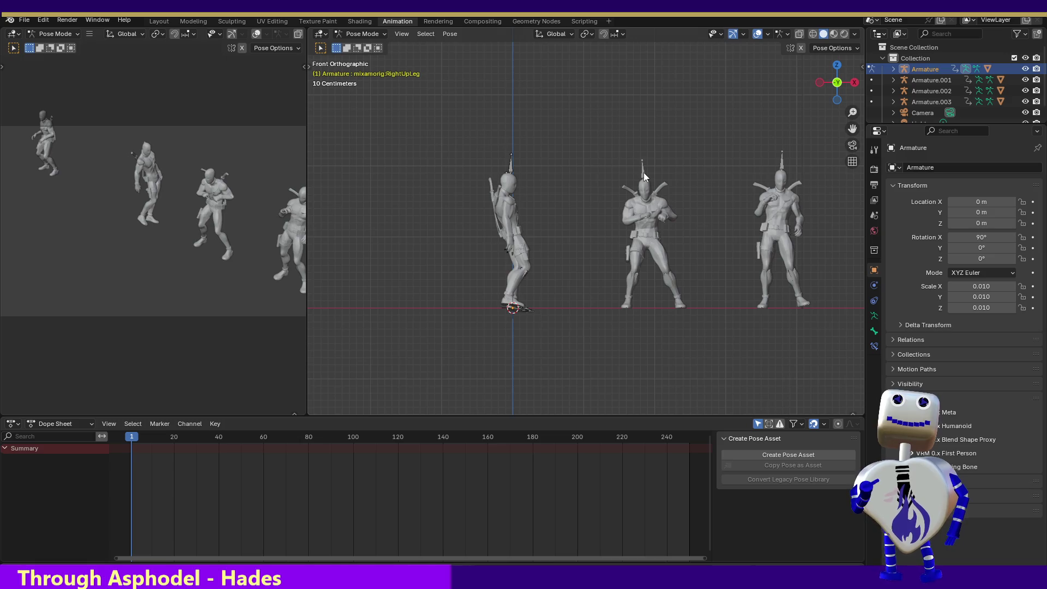
drag(584, 96, 706, 376)
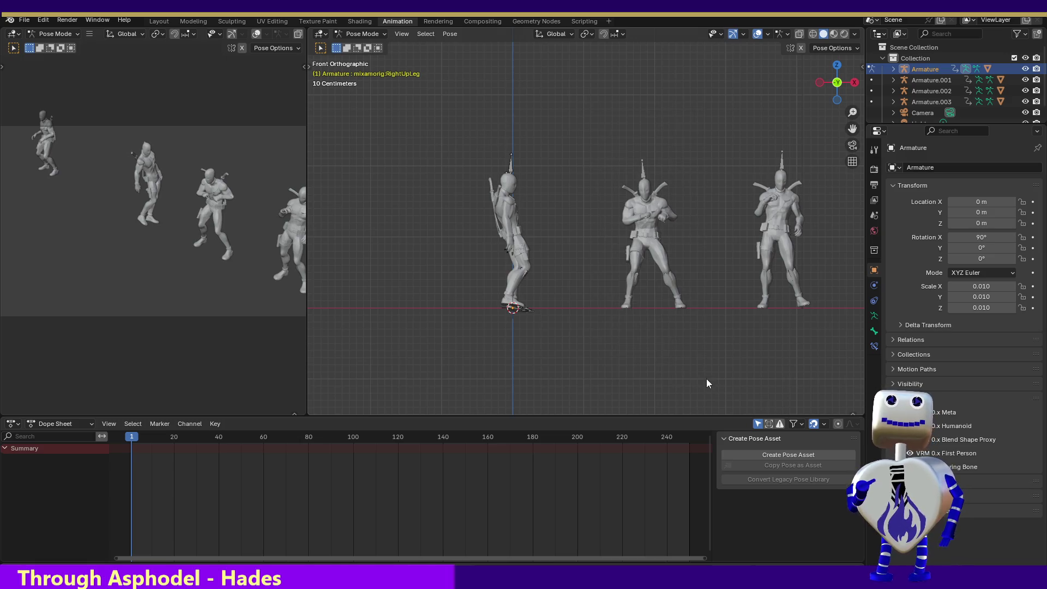
key(ctrl+a)
click(676, 364)
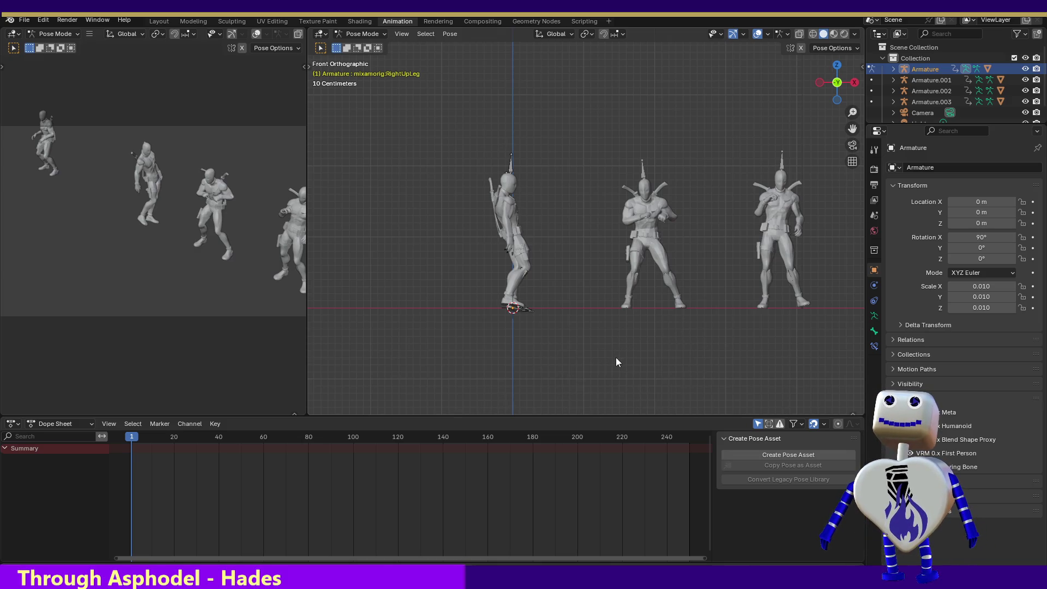
Play the animation, stop at frame 19, and reselect the middle figure's bones.
key(space)
click(473, 570)
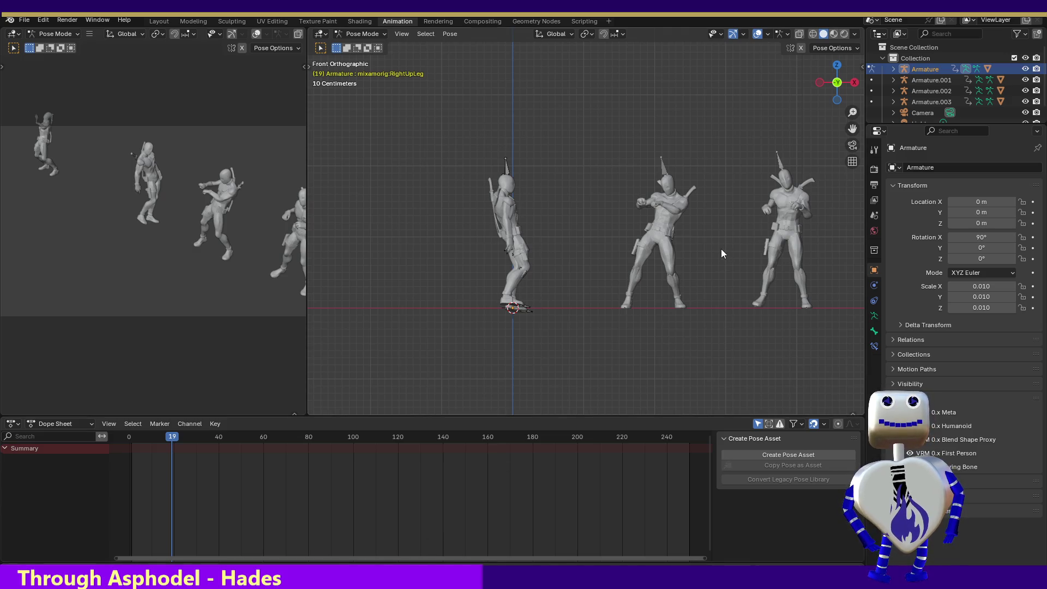
mouse_move(592, 120)
mouse_down()
mouse_move(654, 302)
mouse_move(706, 371)
mouse_move(732, 372)
mouse_up()
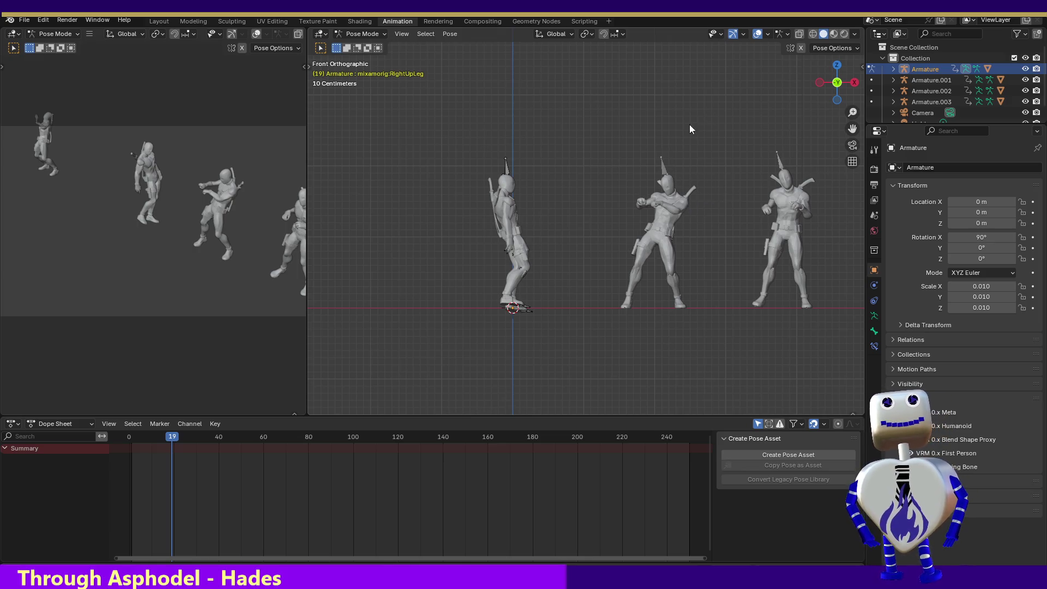
Switch to Object Mode and box-select the middle figure's Armature.003.
click(361, 35)
click(366, 47)
drag(574, 103, 716, 357)
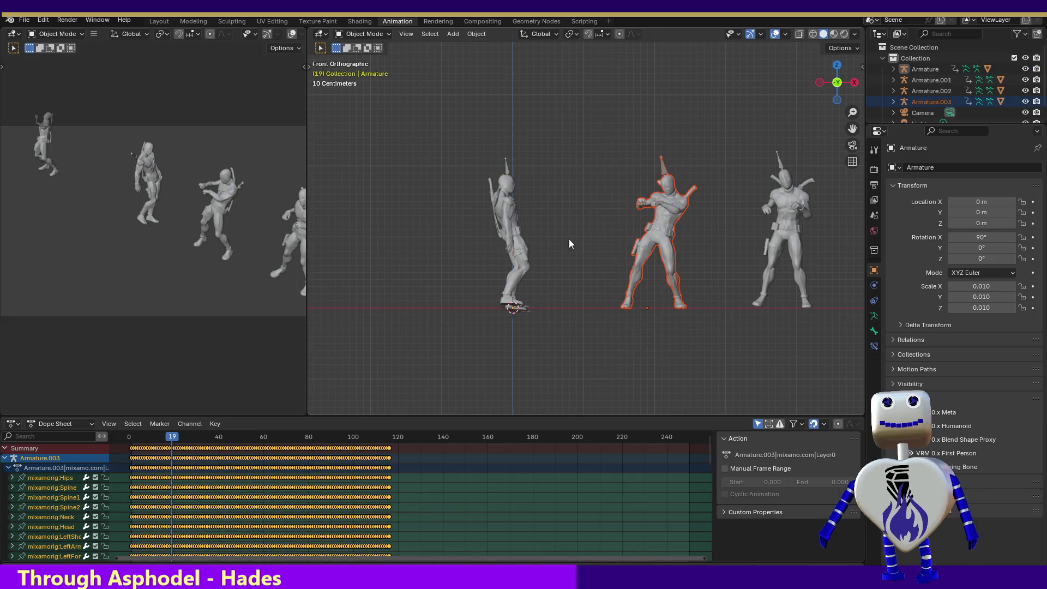
Box-select the left figure so its Armature replaces Armature.003 as the active object.
click(362, 34)
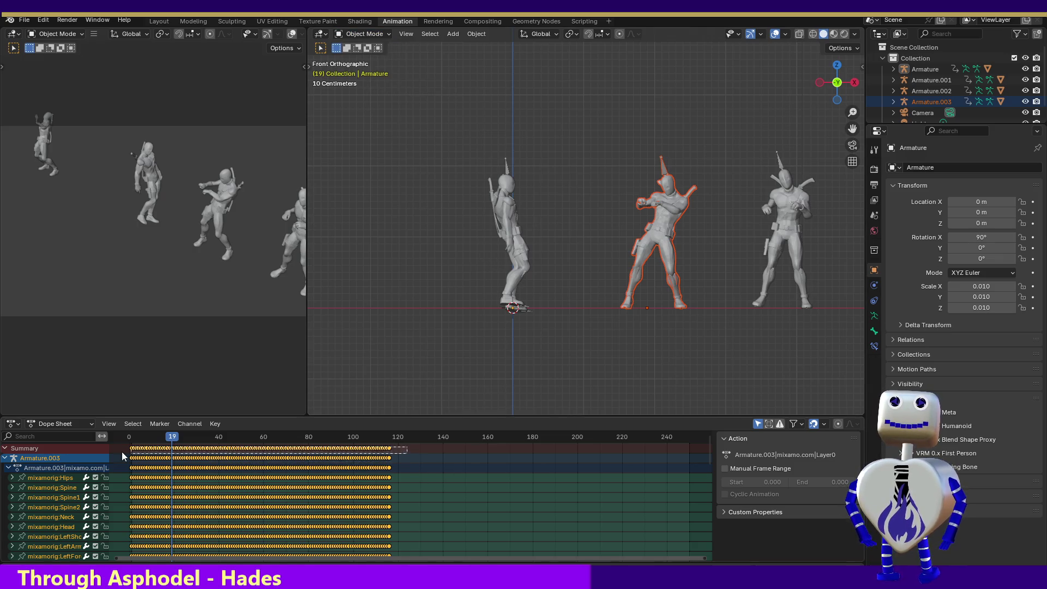
right_click(155, 449)
click(155, 446)
drag(459, 112, 586, 335)
click(362, 34)
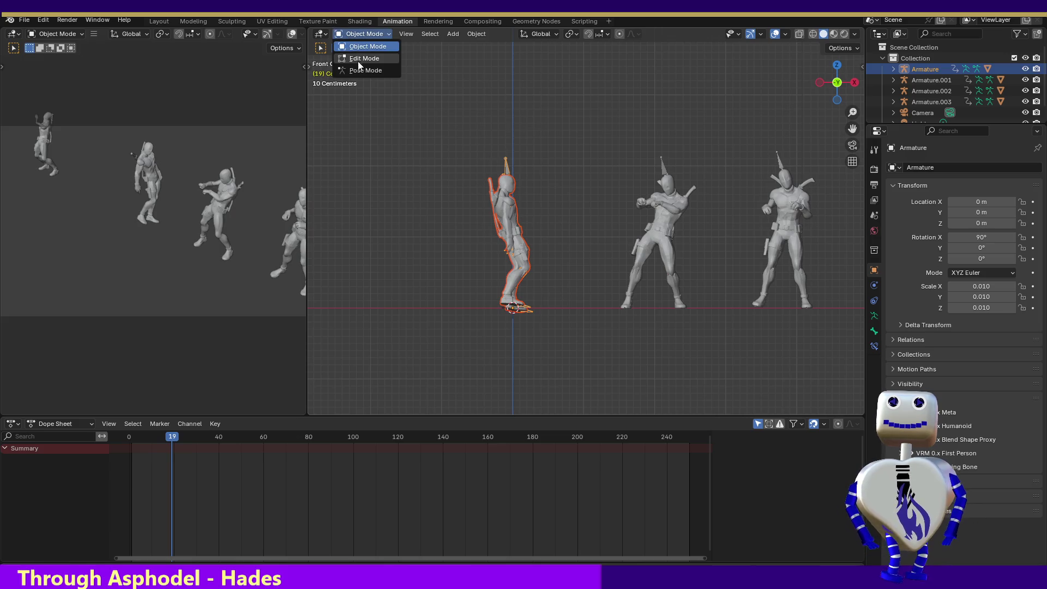
Enter Pose Mode, select all the left armature's bones, and scrub its keys through about frame 180.
click(358, 68)
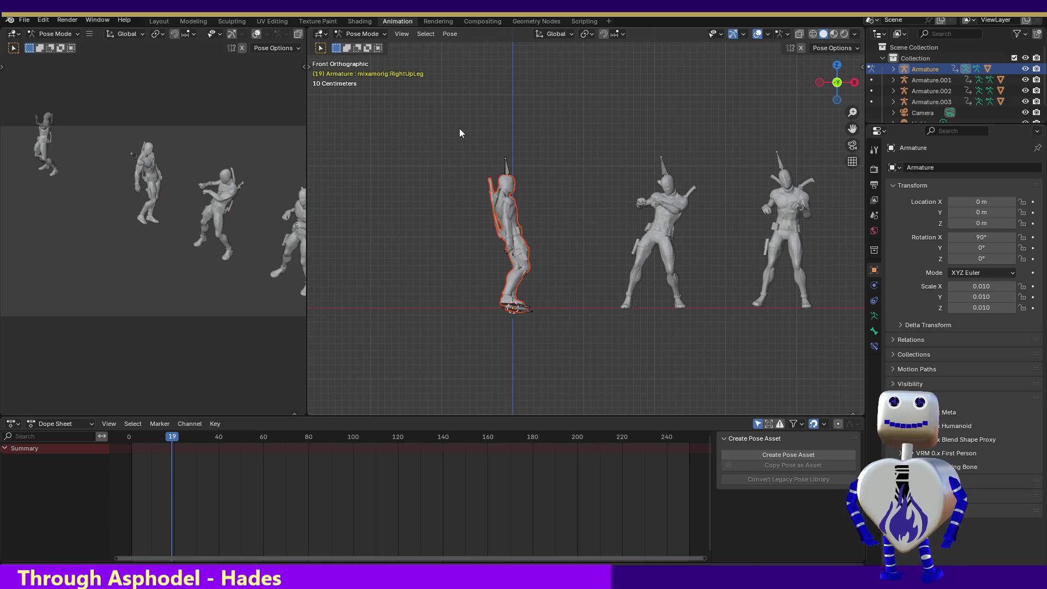
drag(464, 90, 548, 325)
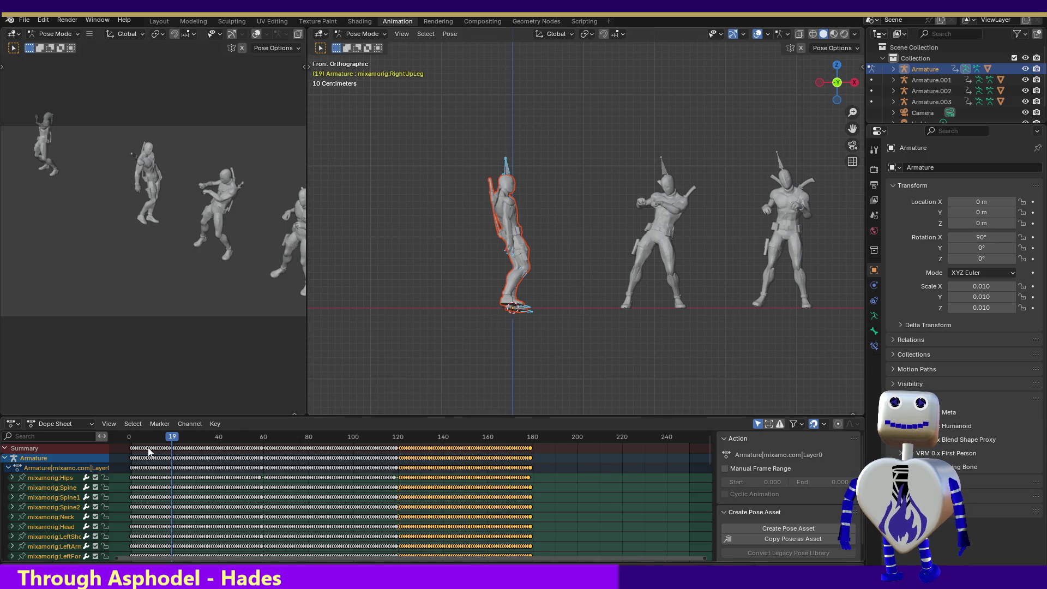
drag(166, 437, 553, 452)
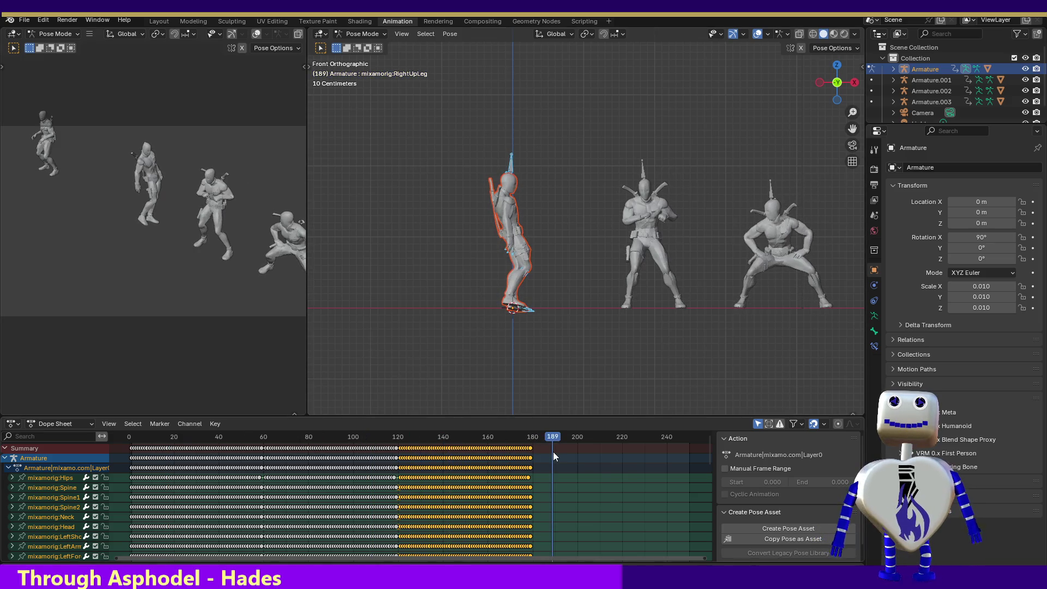
key(ctrl+v)
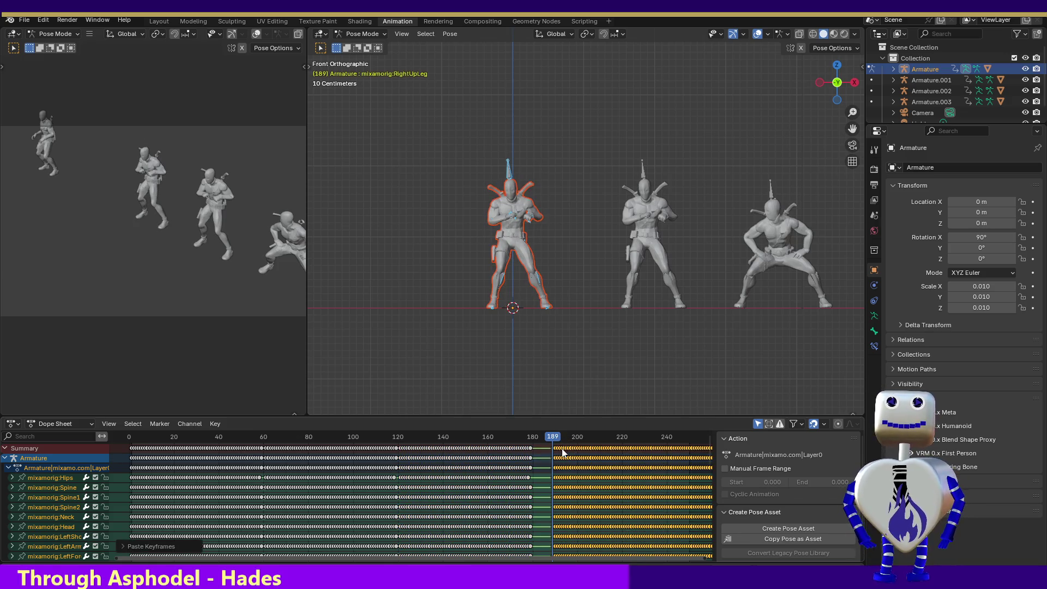
mouse_move(552, 440)
mouse_down()
mouse_move(433, 437)
mouse_move(711, 475)
mouse_move(444, 470)
mouse_move(542, 472)
mouse_up()
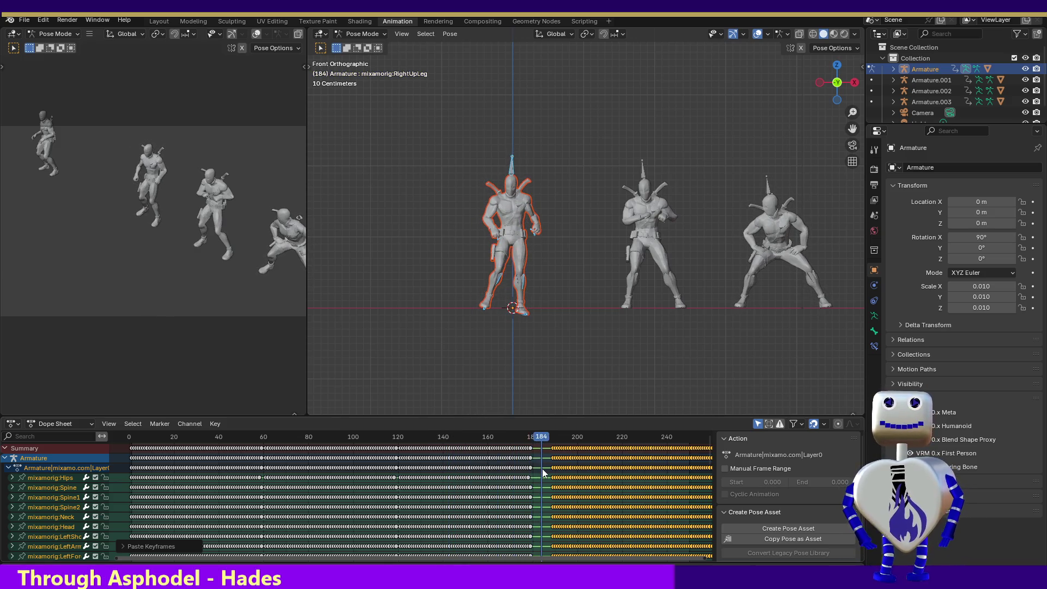
click(543, 470)
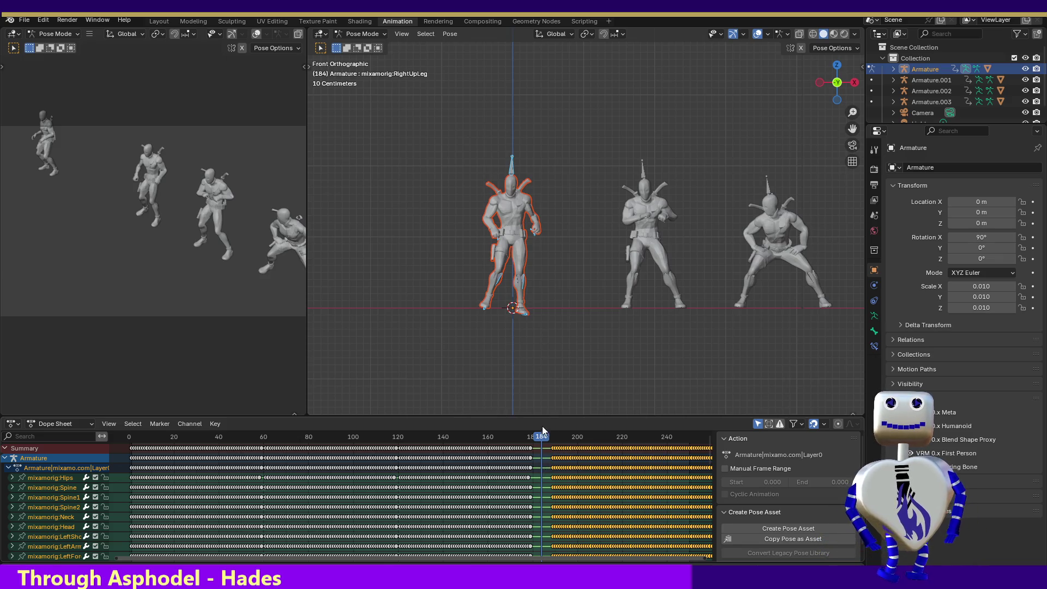
drag(556, 451, 665, 450)
drag(536, 436, 495, 434)
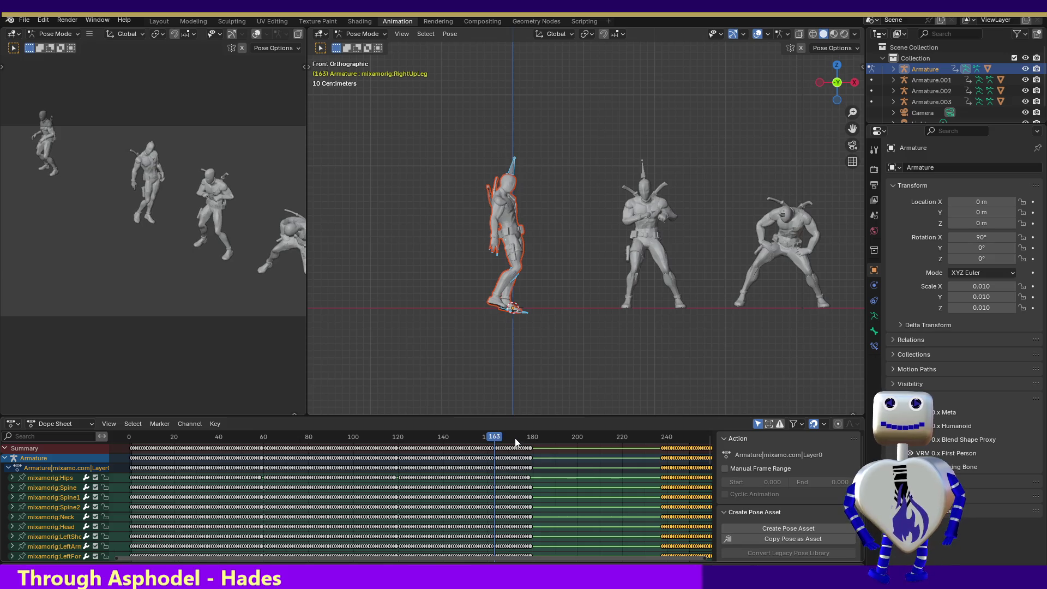
key(space)
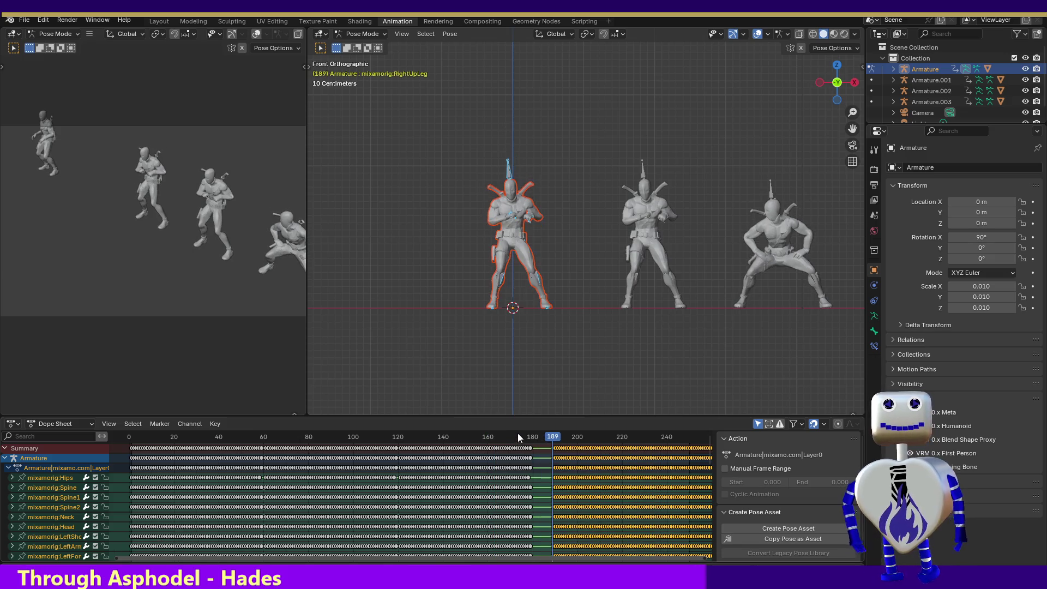
key(ctrl+z)
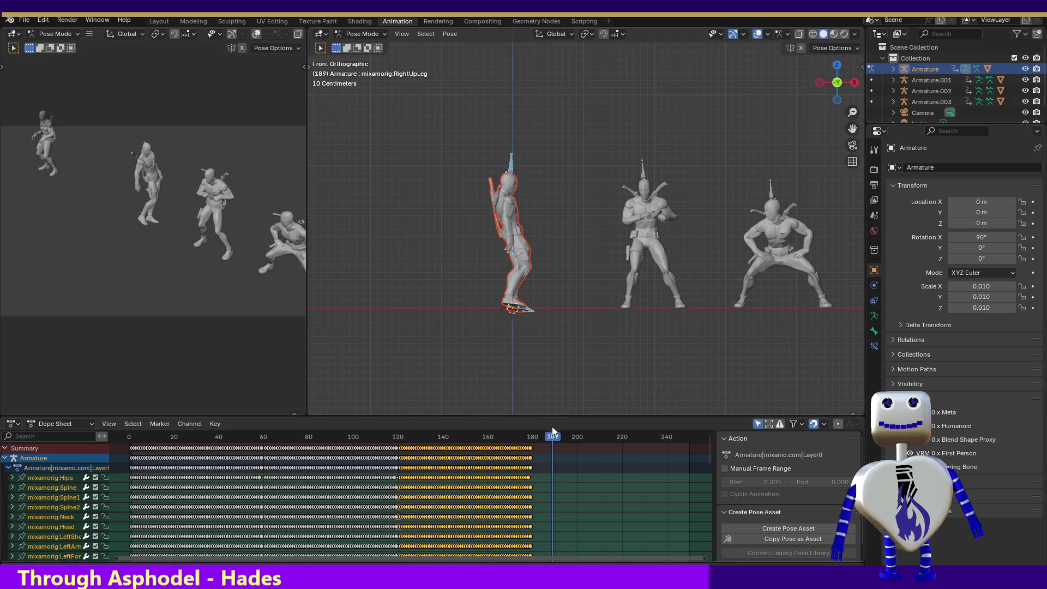
drag(551, 435, 572, 437)
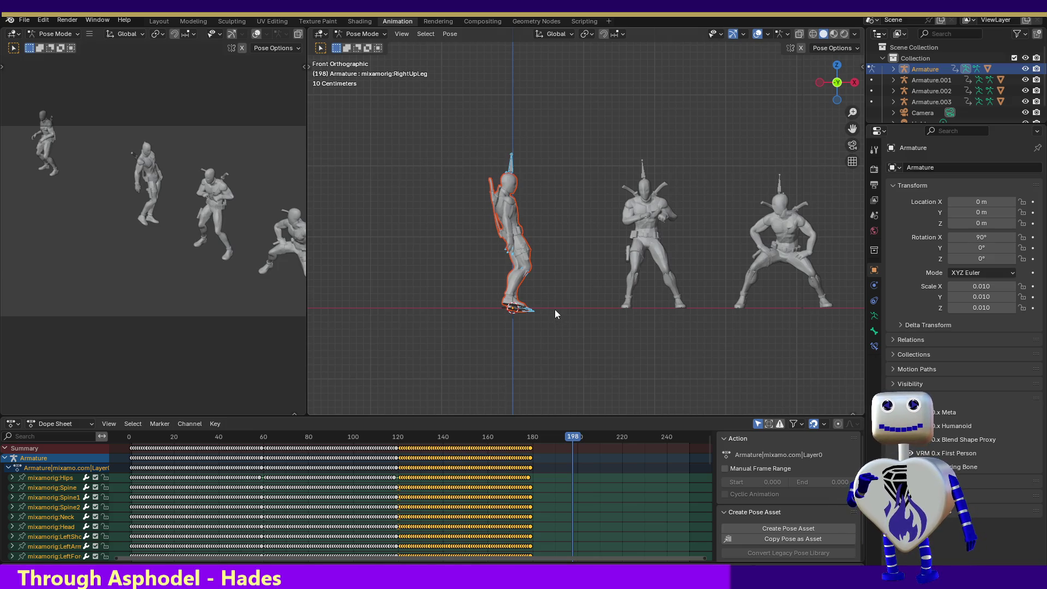
key(ctrl+v)
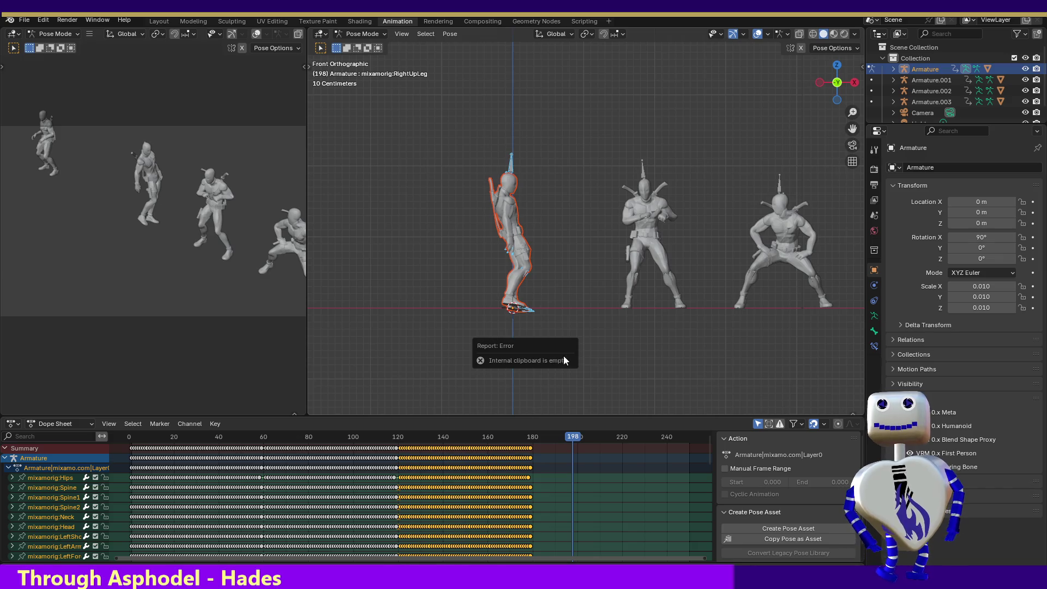
In Object Mode, select Armature.003 and copy its Dope Sheet keyframes.
drag(569, 121, 692, 363)
click(355, 34)
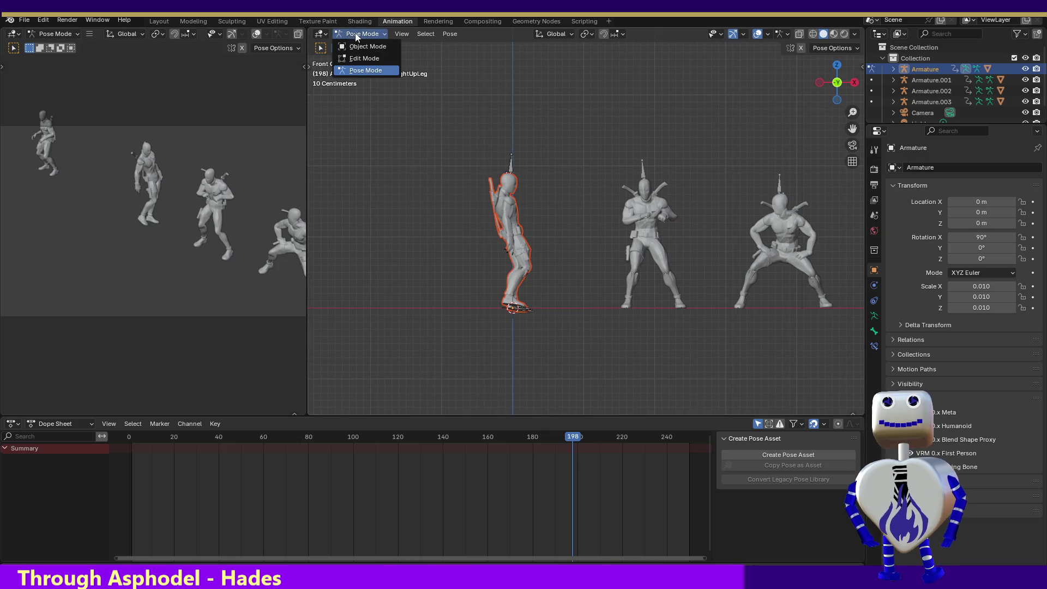
click(361, 46)
drag(557, 74, 686, 350)
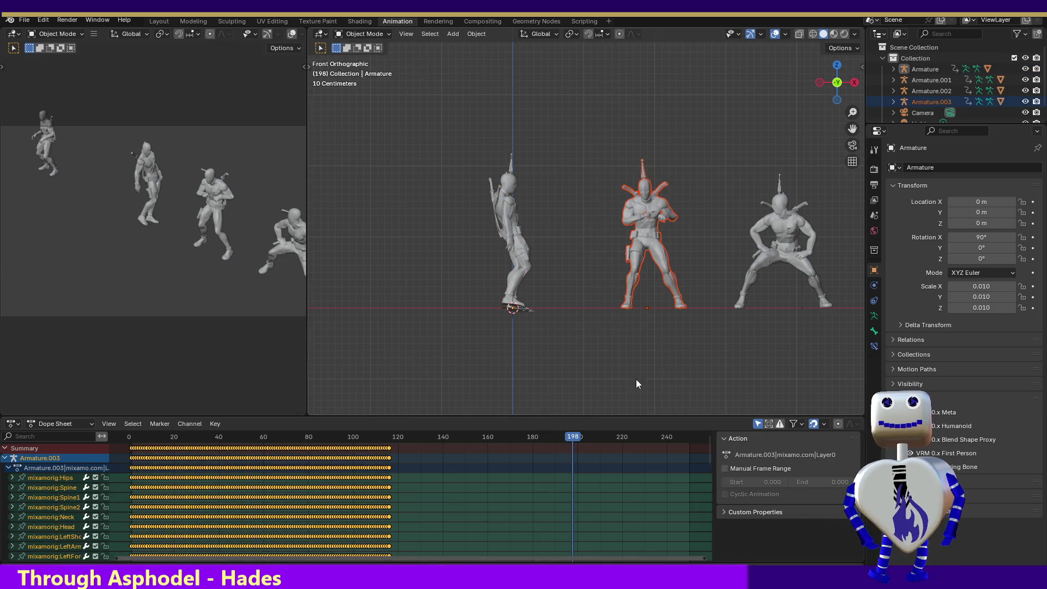
right_click(368, 450)
click(367, 445)
Select the left Armature, put it in Pose Mode, and select all its bones.
drag(460, 76, 572, 354)
click(358, 34)
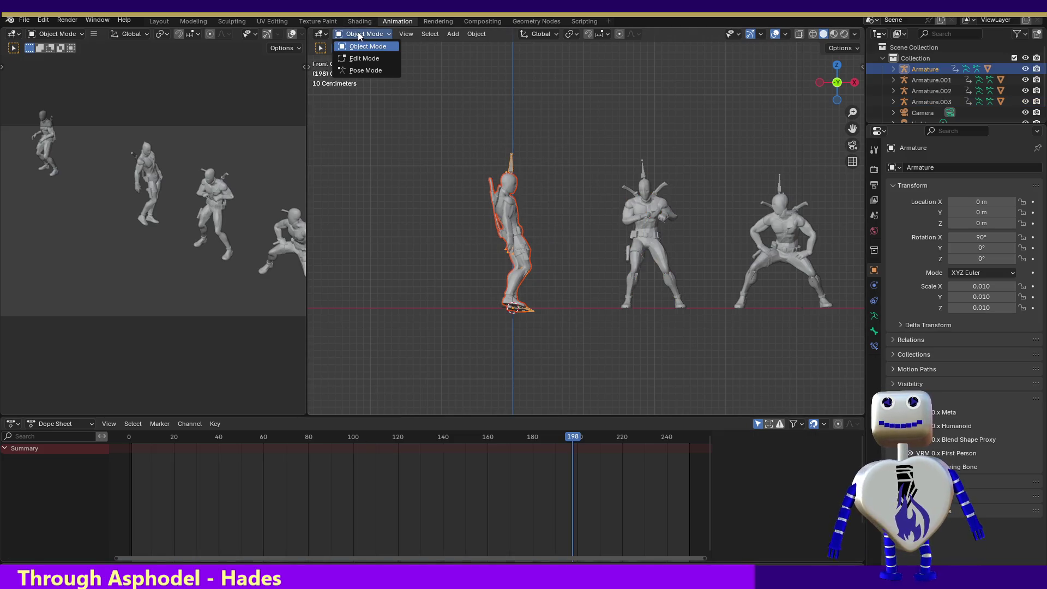
click(365, 59)
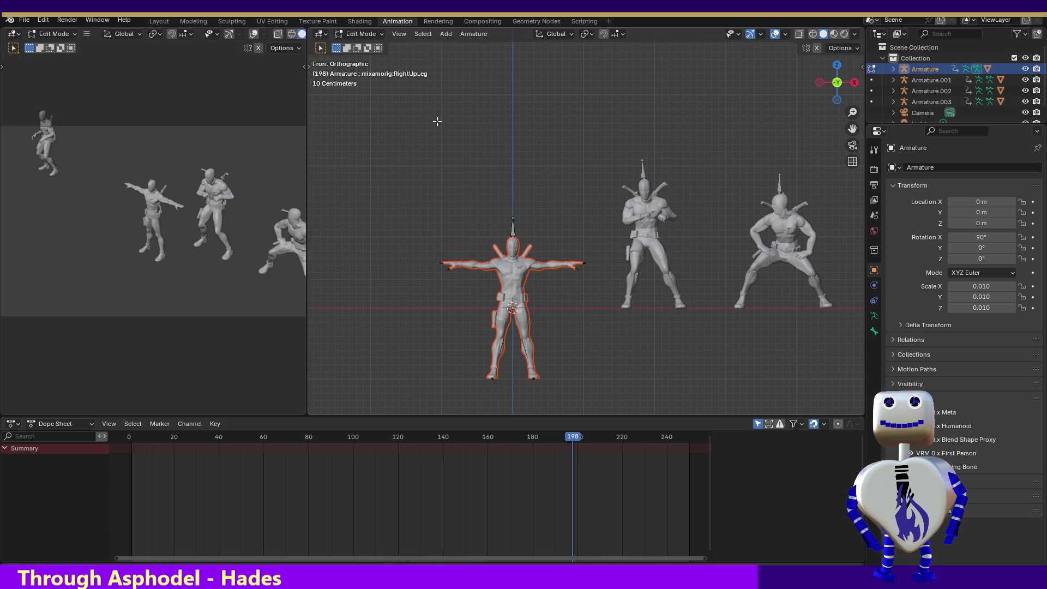
click(361, 33)
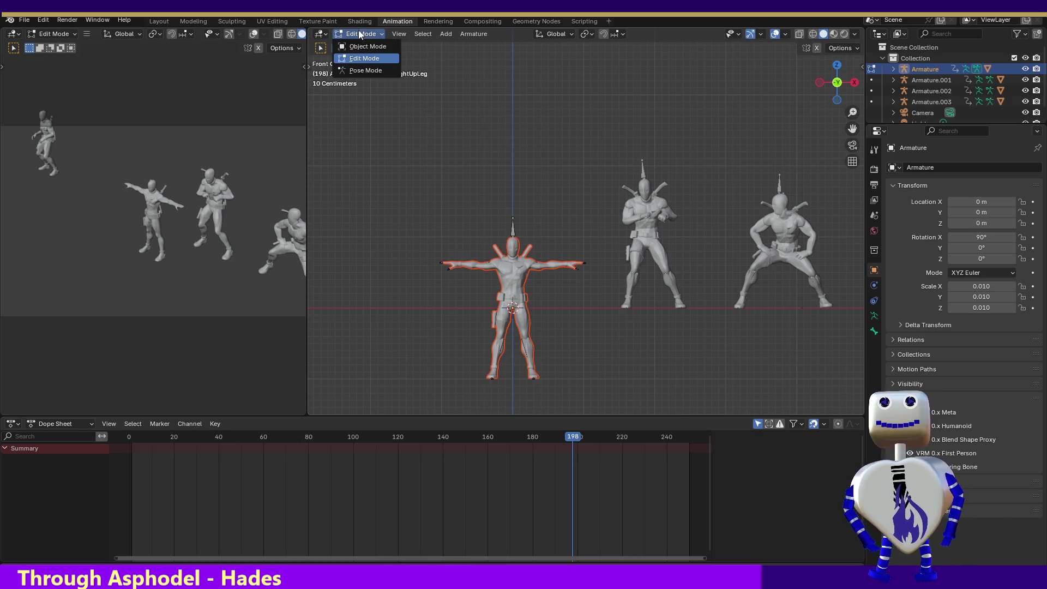
click(362, 69)
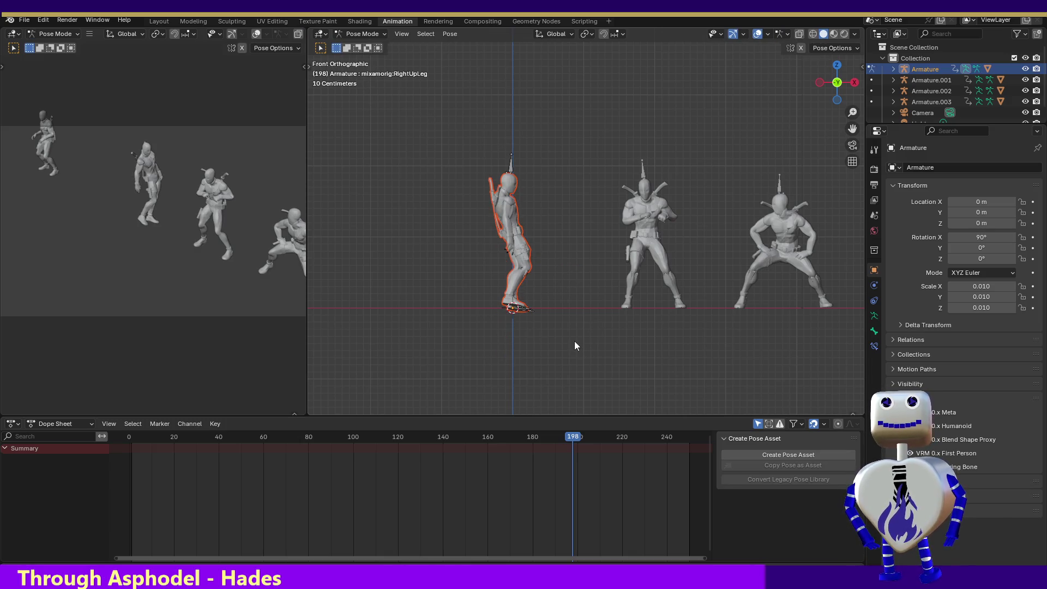
drag(437, 108, 579, 337)
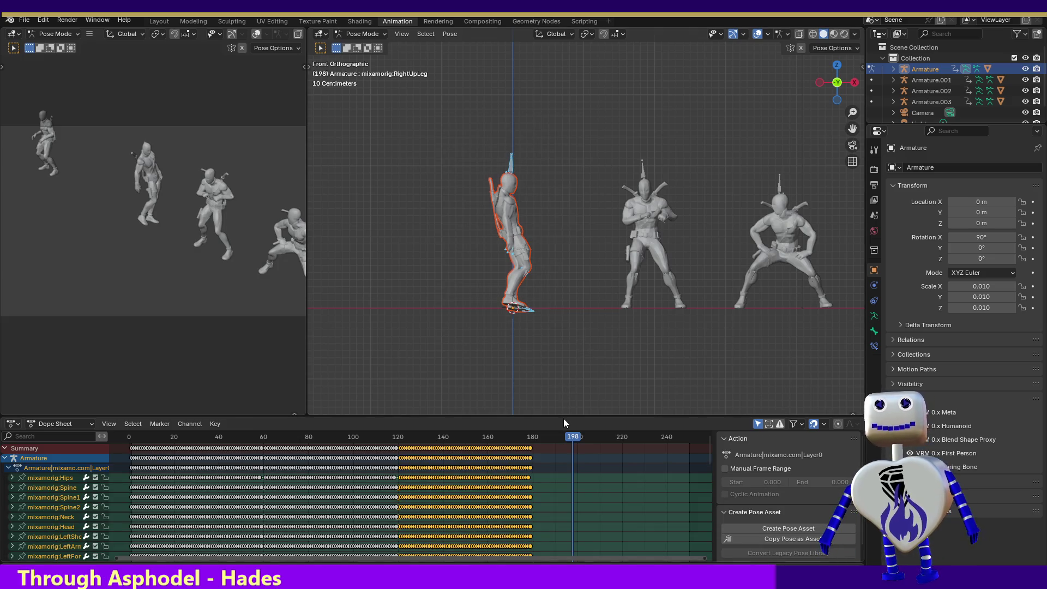
Paste the copied keyframes at frame 198 and slide them later along the timeline.
right_click(561, 444)
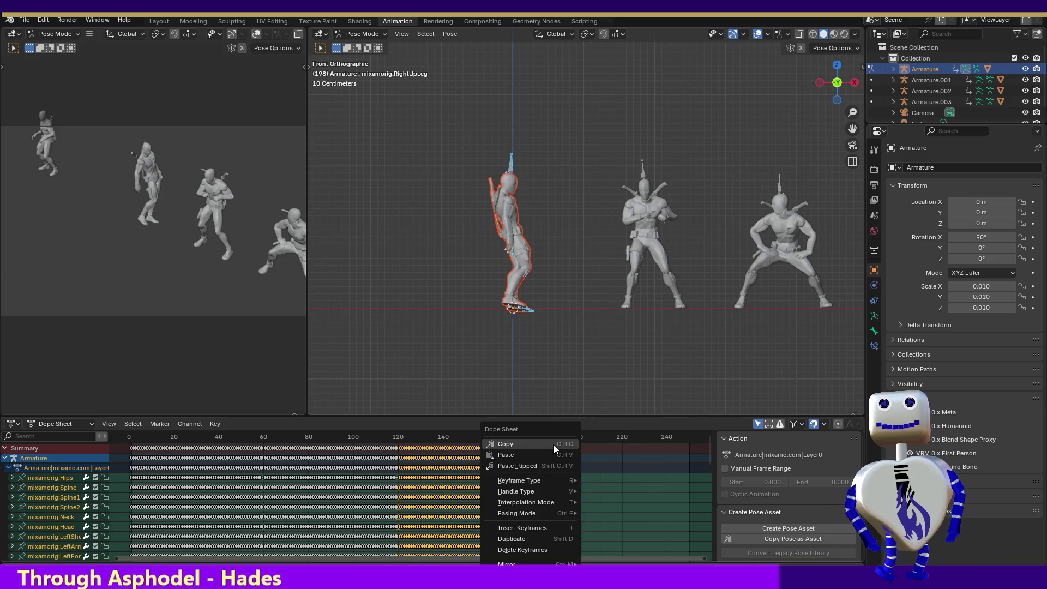
click(545, 459)
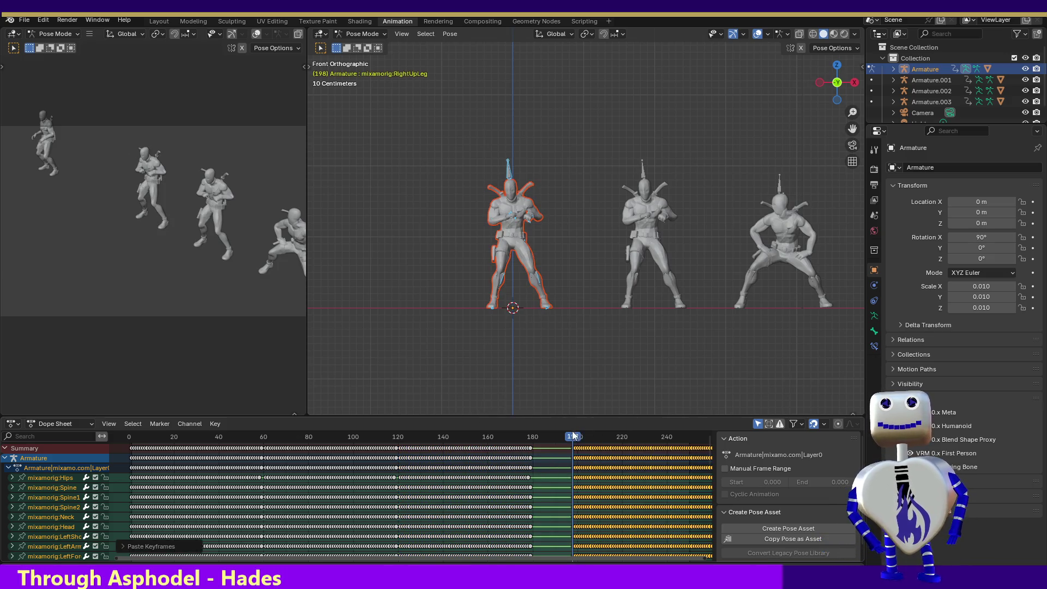
mouse_move(589, 448)
mouse_down()
mouse_move(704, 448)
mouse_move(33, 444)
mouse_up()
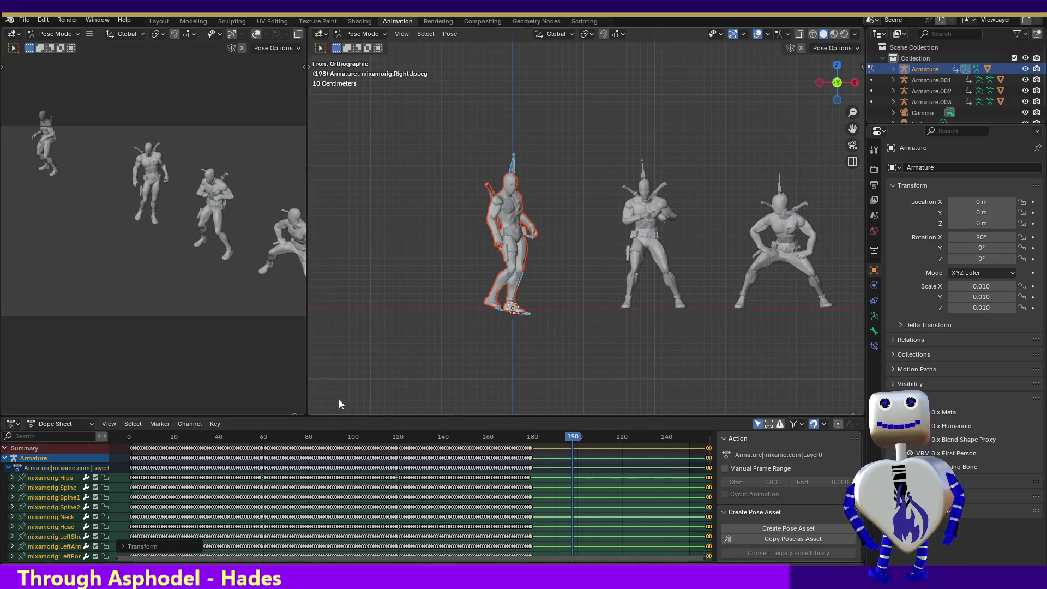
Select the Hips bone and try rotating it from top and front views, cancelling each attempt.
click(521, 240)
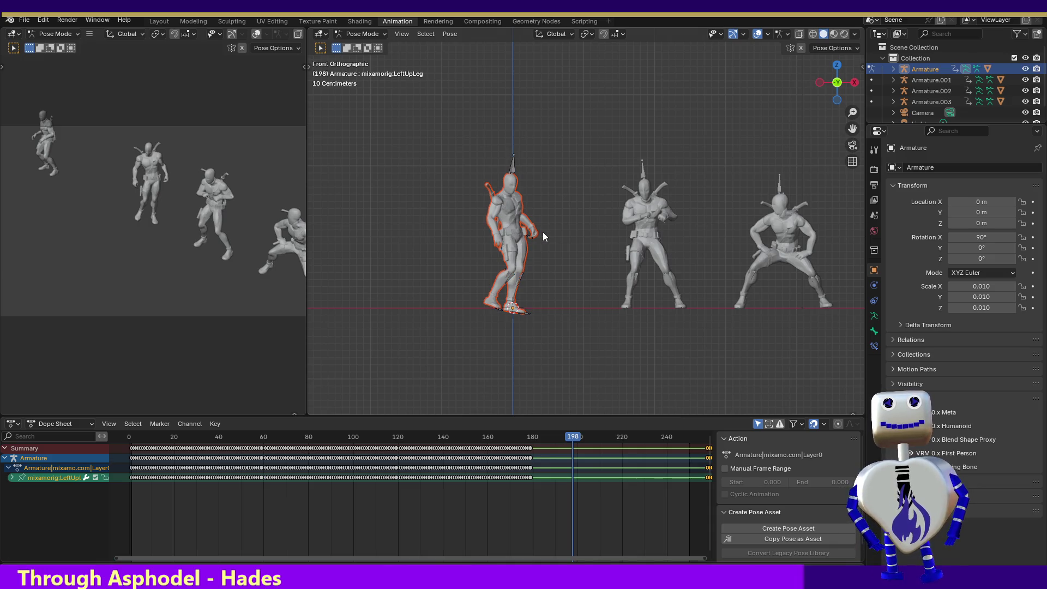
click(514, 247)
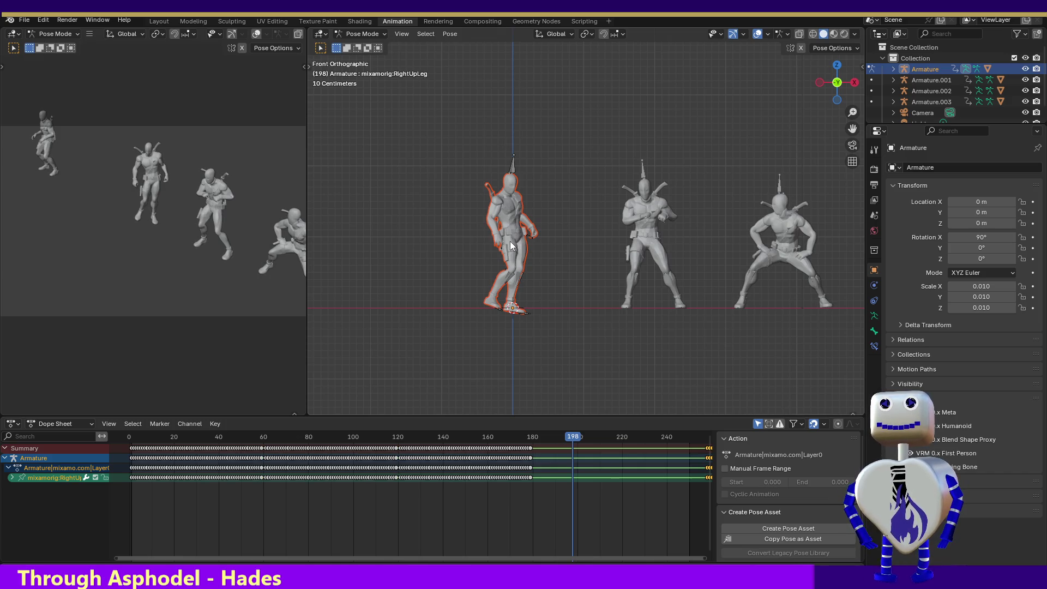
click(514, 238)
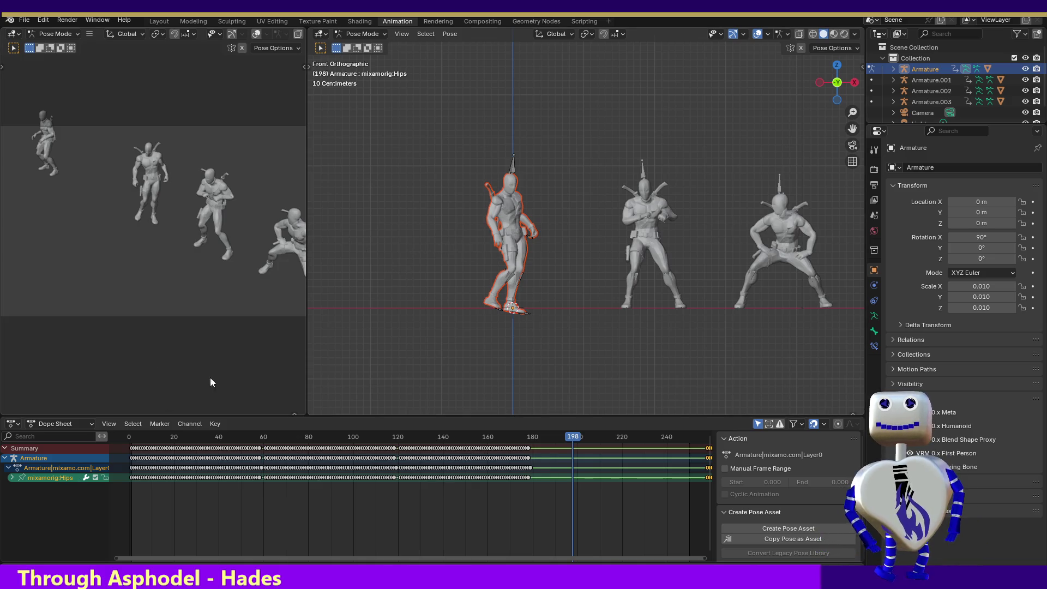
click(836, 68)
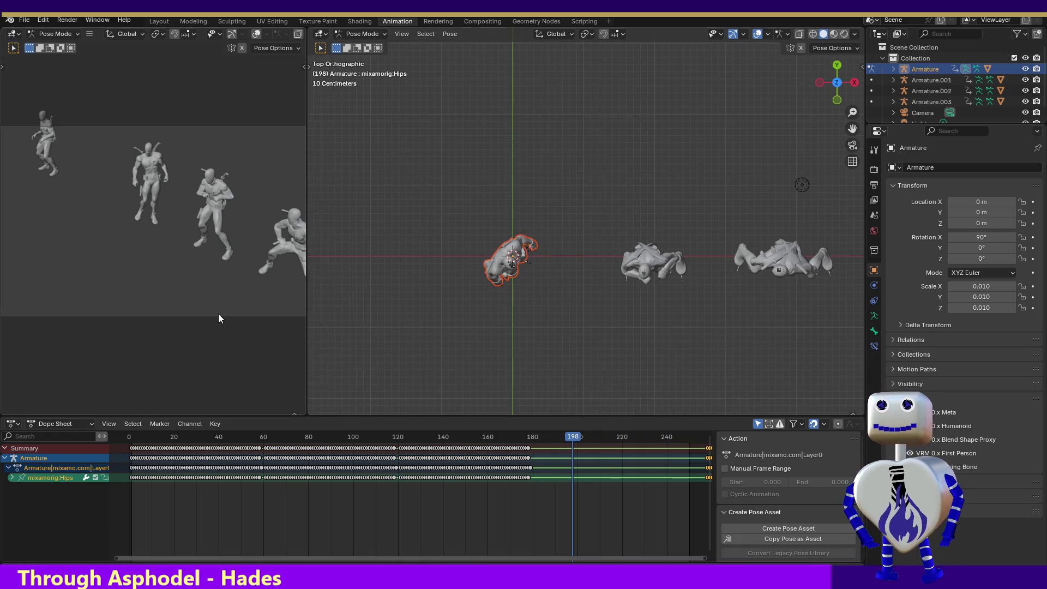
key(r)
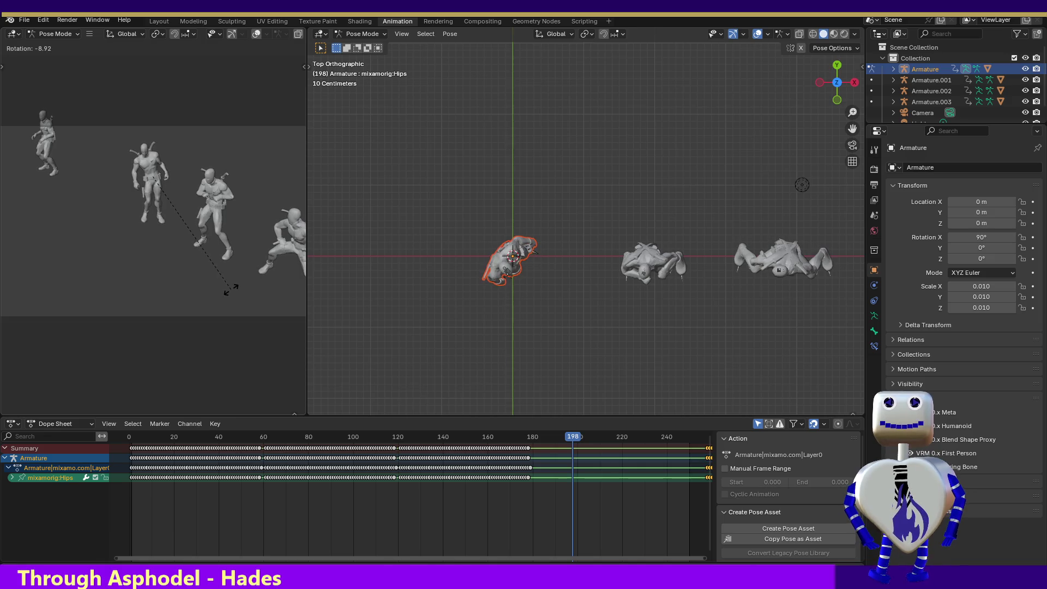
key(r)
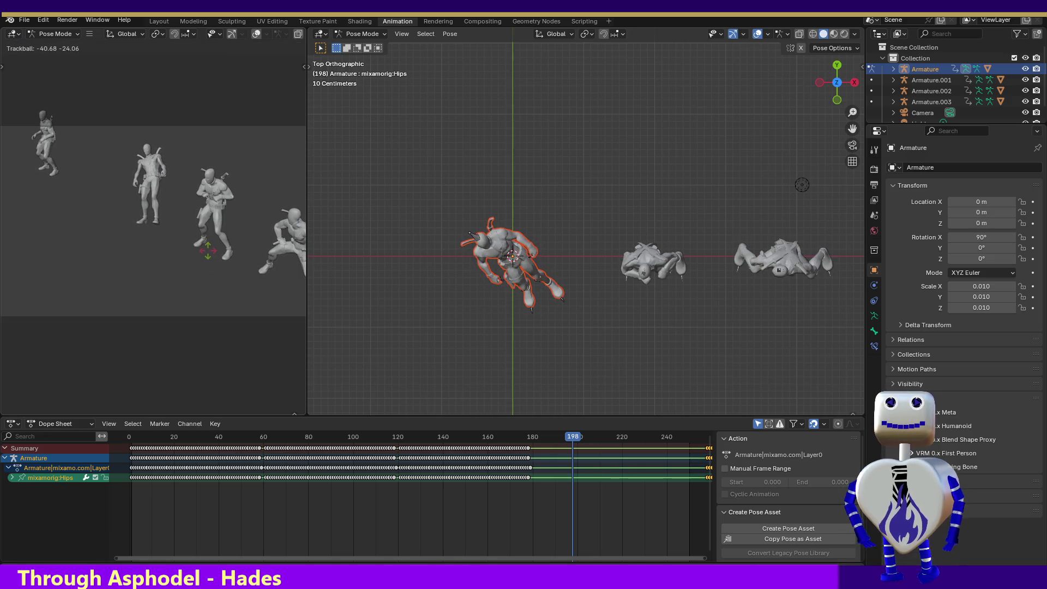
key(Escape)
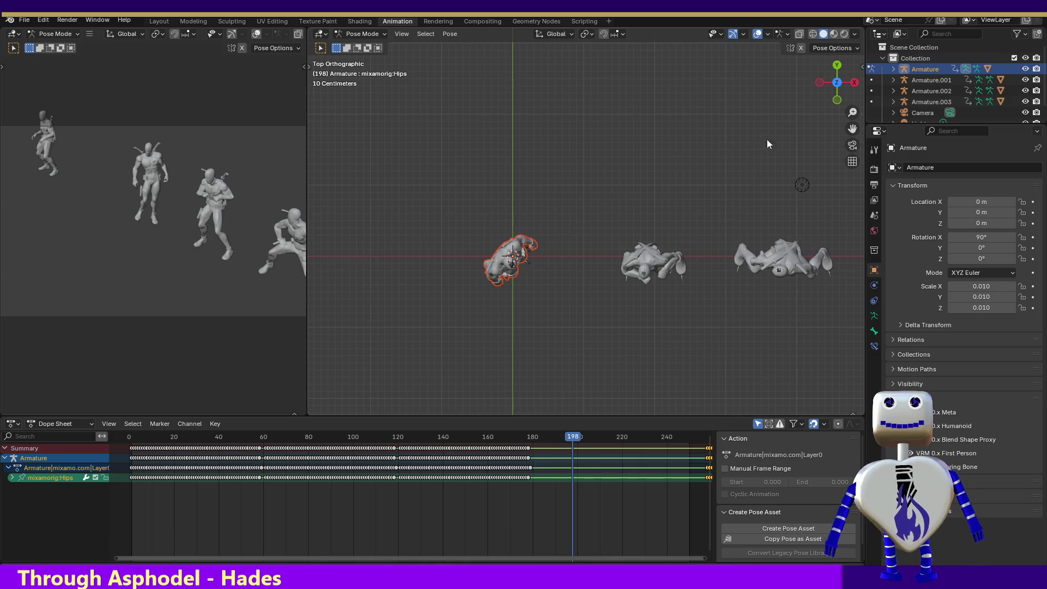
click(838, 100)
key(r)
key(r)
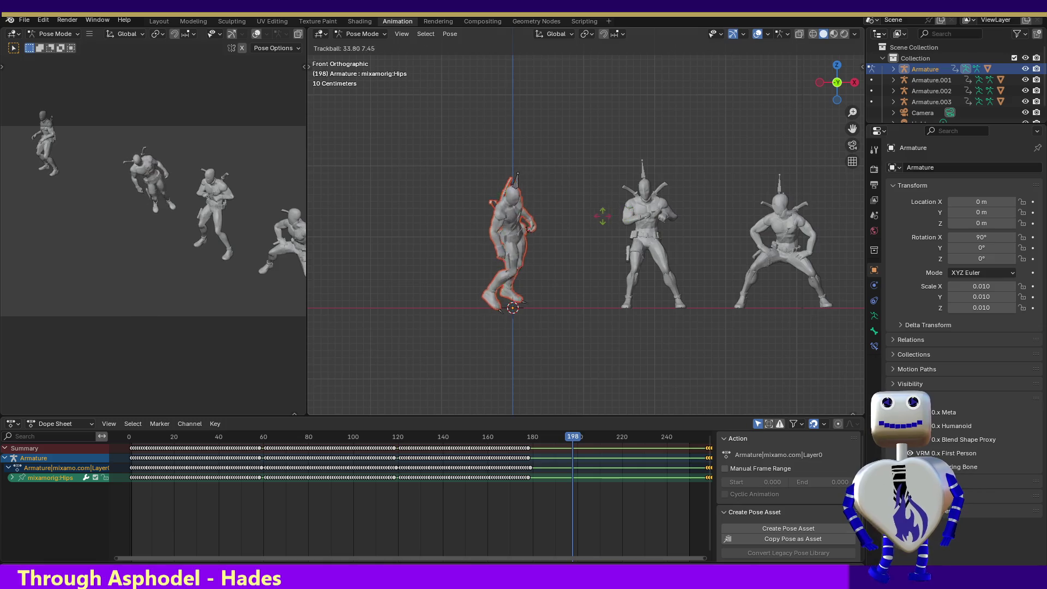
key(Escape)
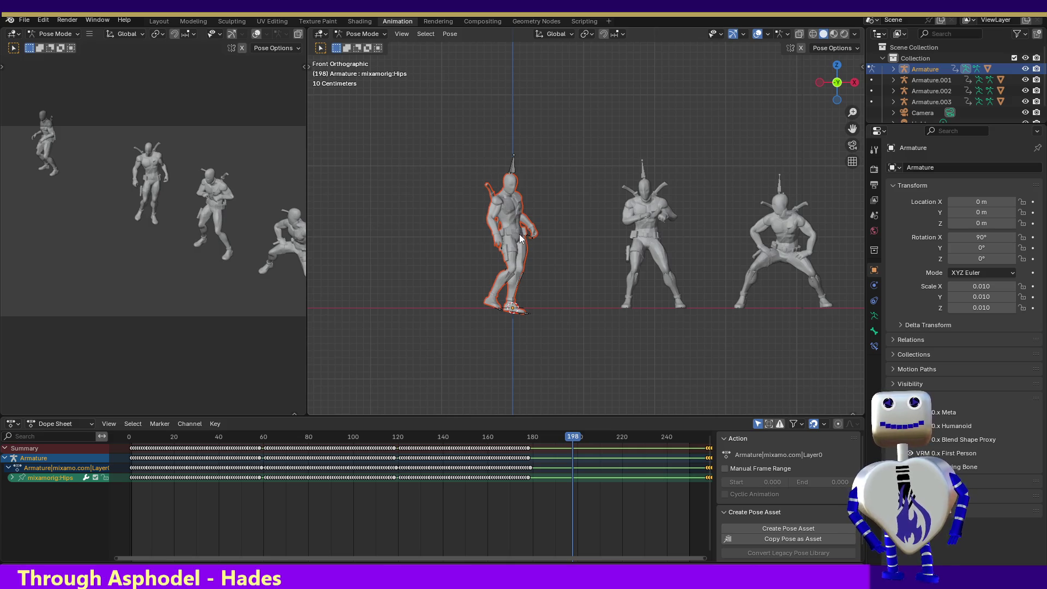
key(r)
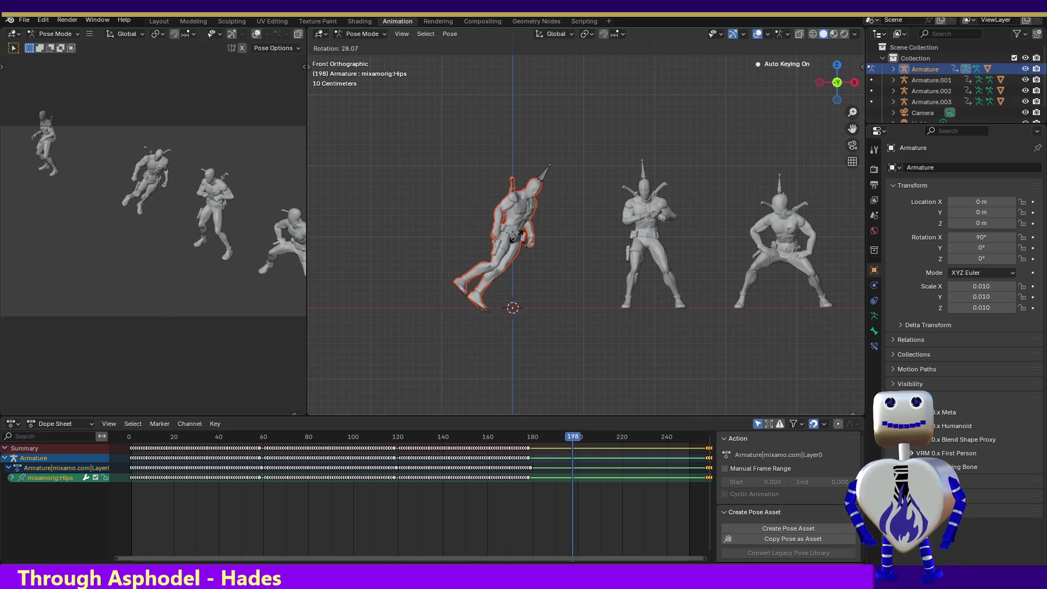
right_click(521, 240)
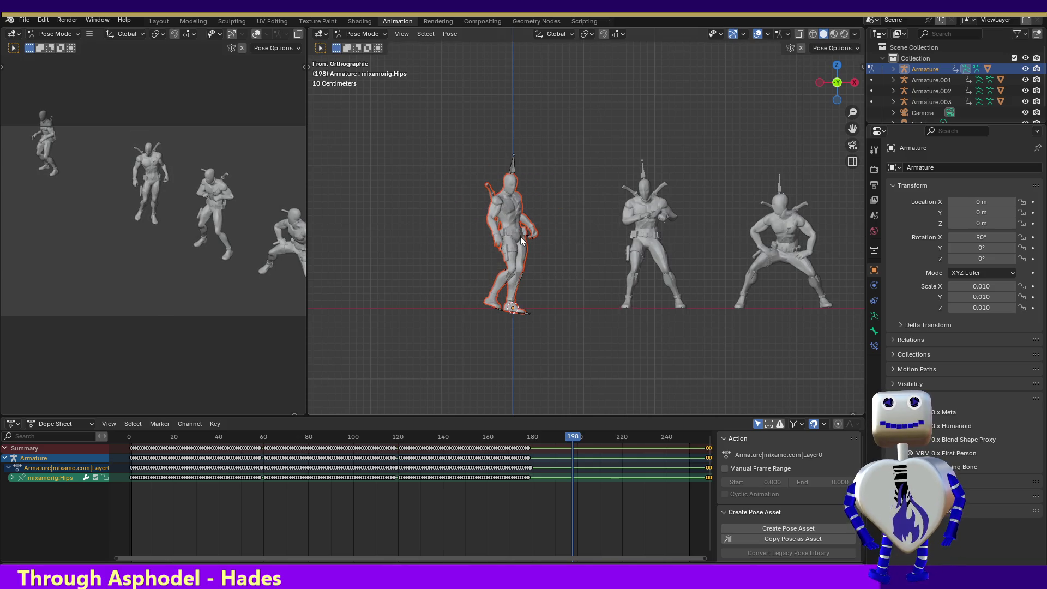
In Top view, rotate and shift the Hips at frame 198, then check the pose from Front view.
click(837, 65)
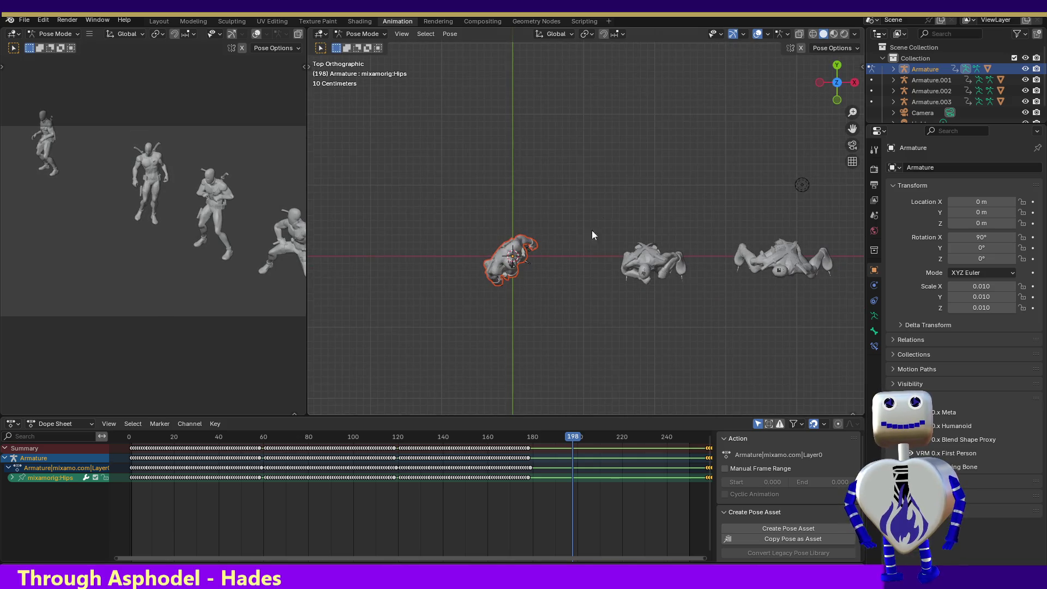
key(r)
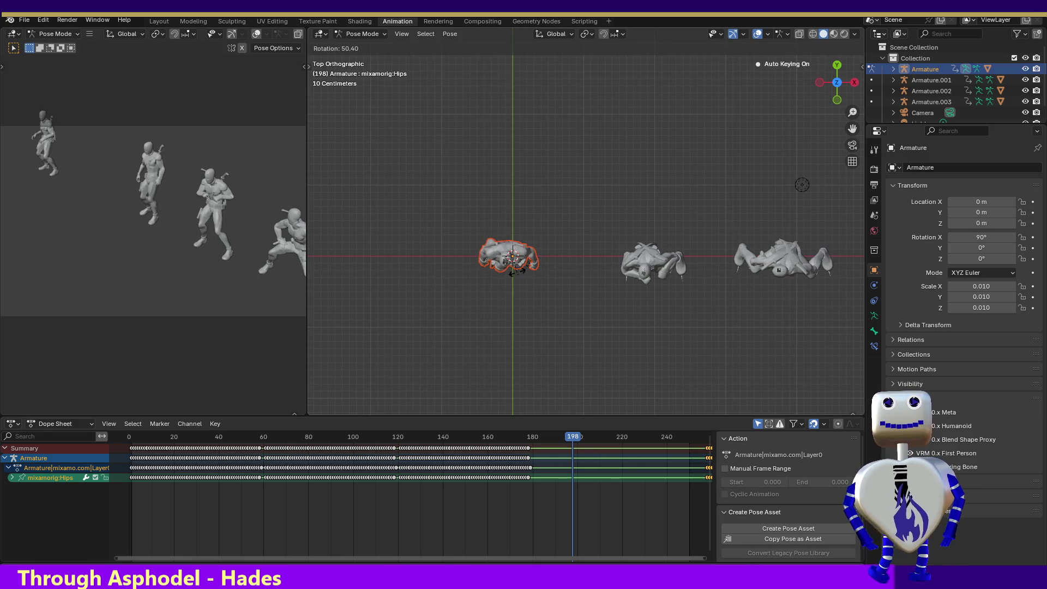
click(517, 271)
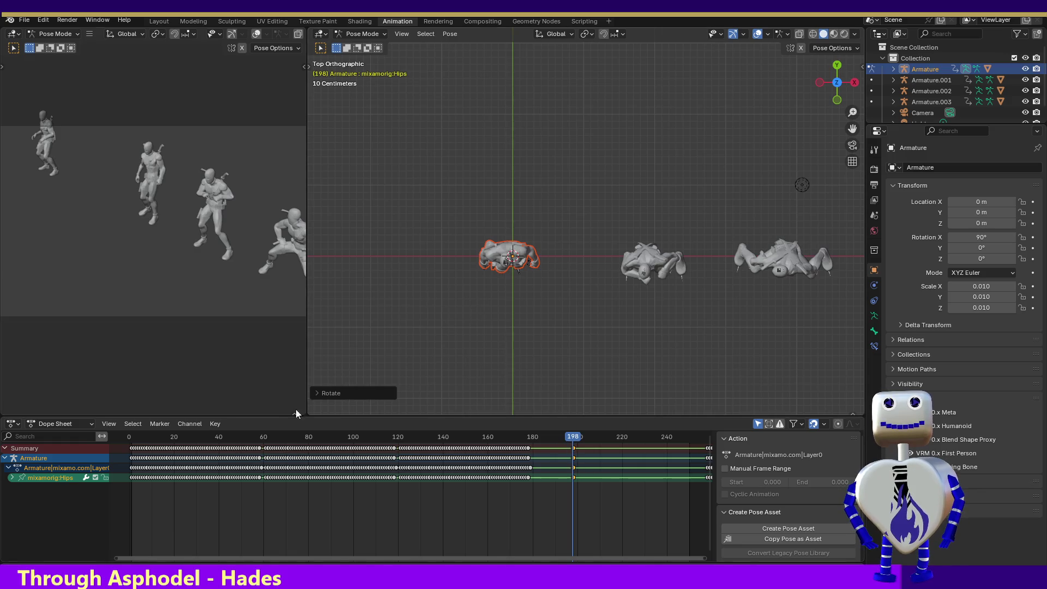
key(g)
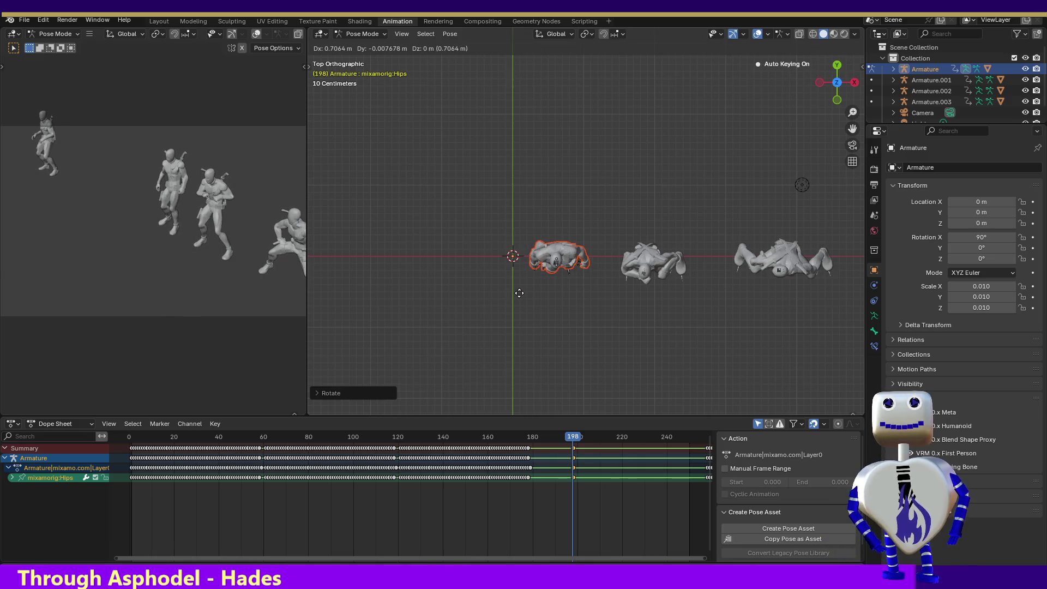
click(520, 296)
mouse_move(575, 443)
mouse_down()
mouse_move(489, 424)
mouse_move(570, 423)
mouse_up()
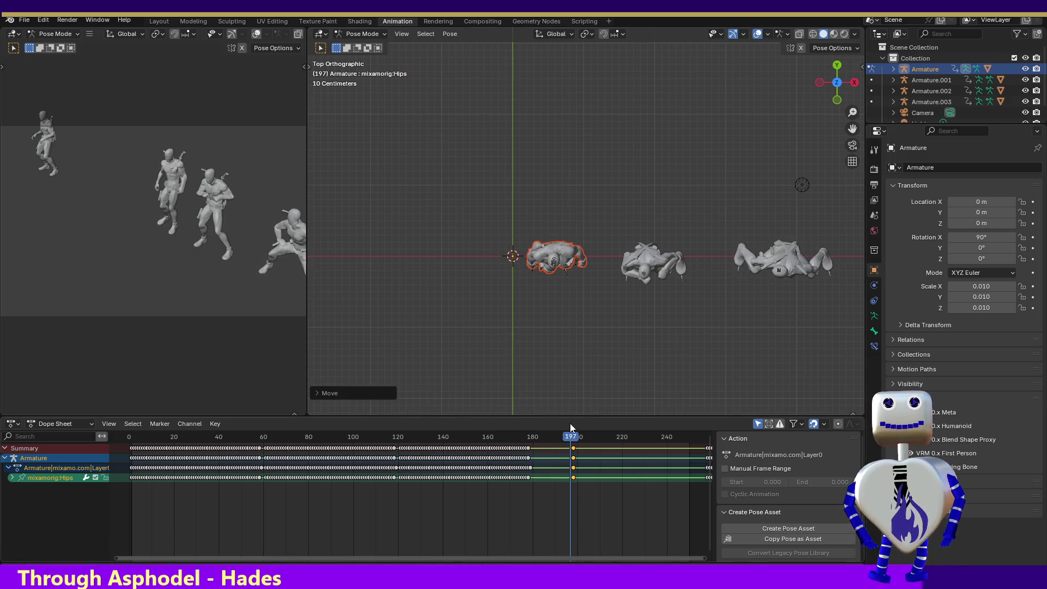
click(833, 102)
mouse_move(557, 437)
mouse_down()
mouse_move(487, 436)
mouse_move(599, 440)
mouse_move(580, 441)
mouse_up()
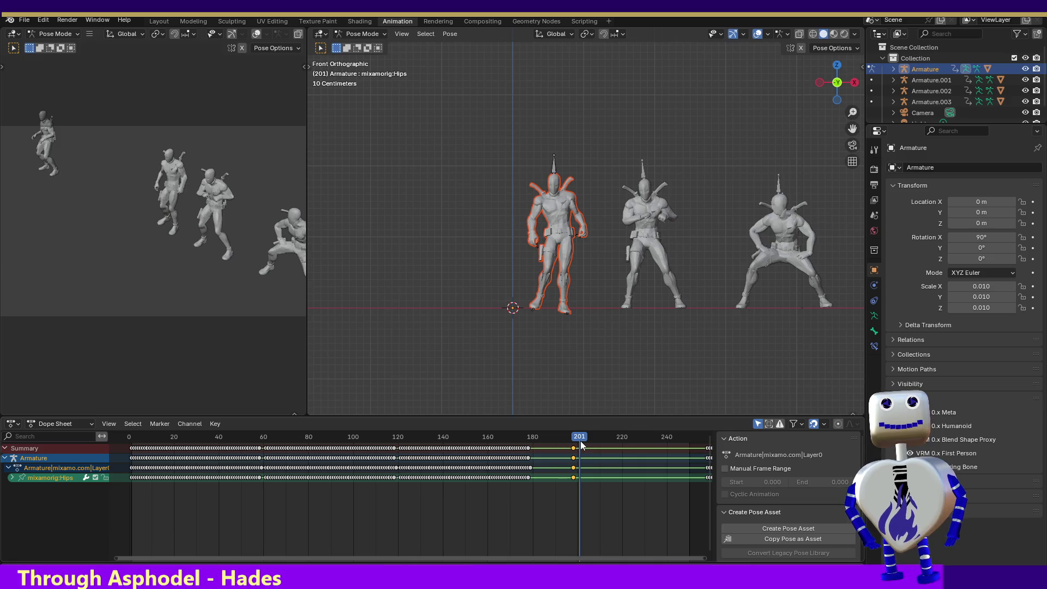
Slide the later block of keyframes left to start at frame 201, then check the pose at frame 238.
mouse_move(483, 557)
mouse_down()
mouse_move(613, 561)
mouse_move(836, 538)
mouse_up()
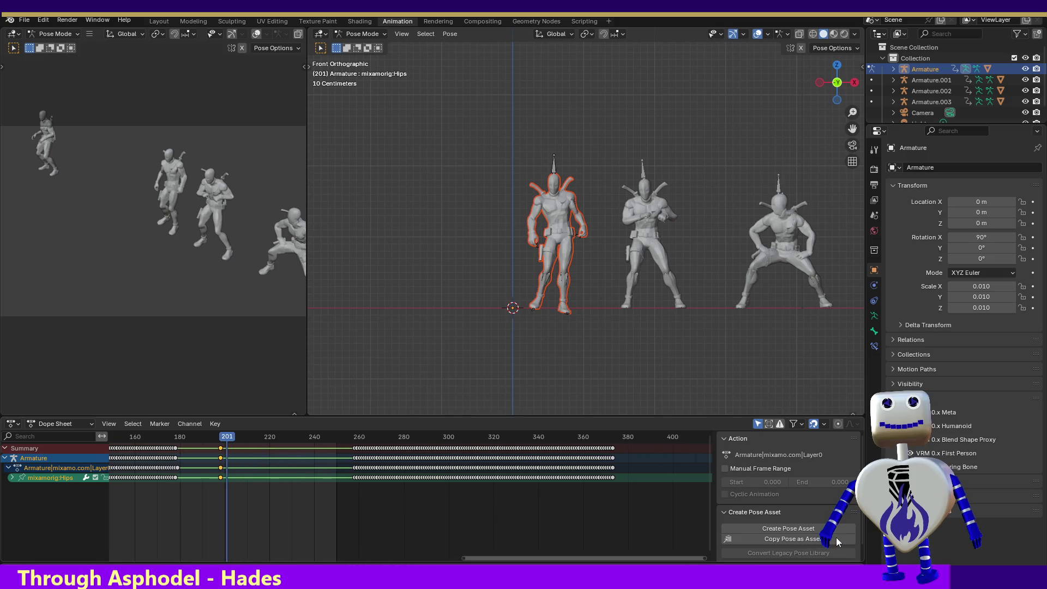
mouse_move(650, 445)
mouse_down()
mouse_move(536, 479)
mouse_move(345, 493)
mouse_up()
mouse_move(382, 449)
mouse_down()
mouse_move(250, 450)
mouse_move(159, 436)
mouse_move(485, 460)
mouse_up()
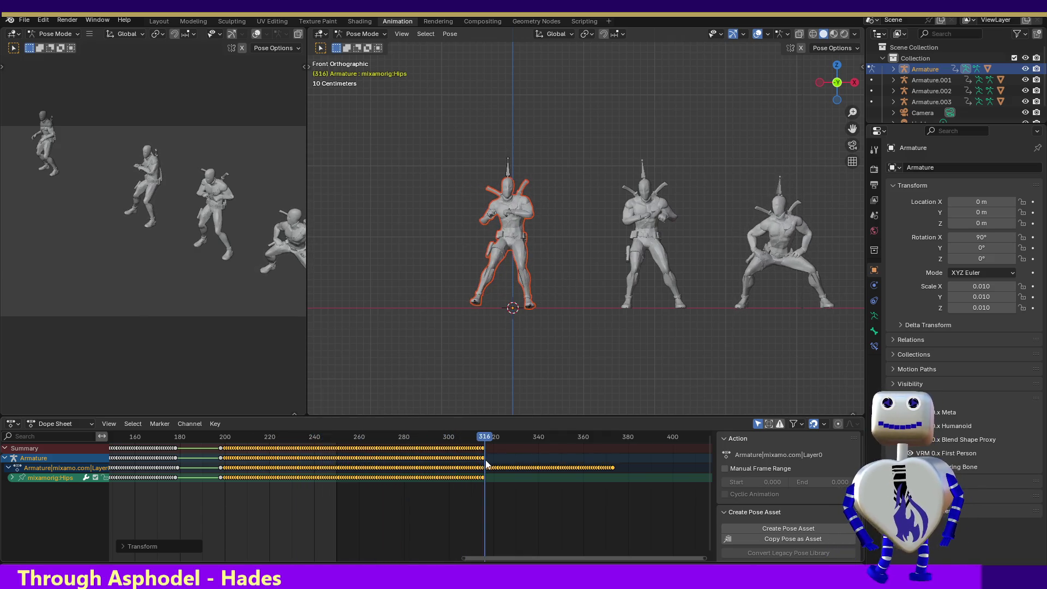
click(311, 462)
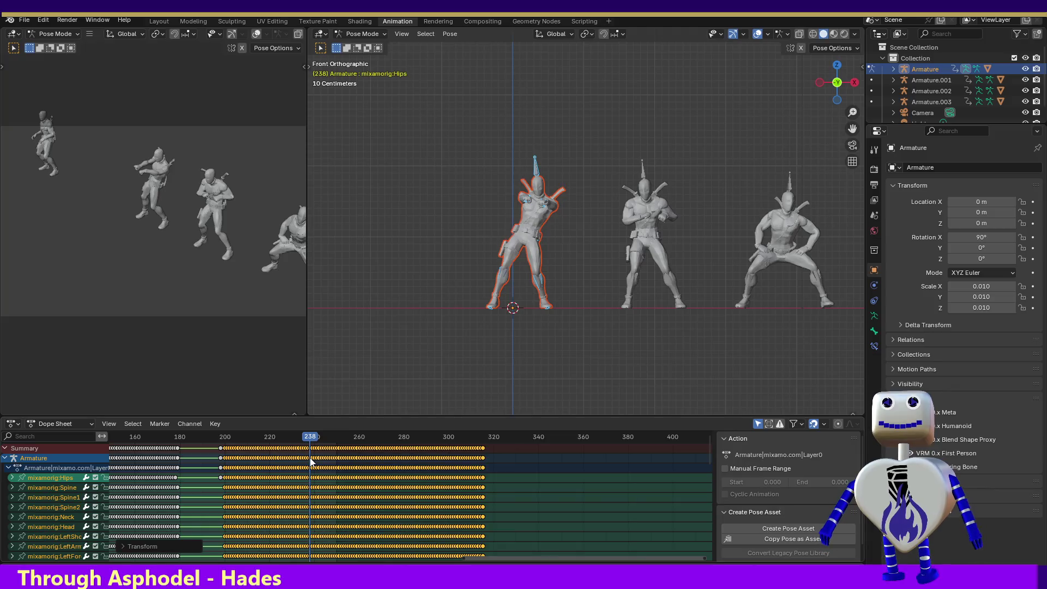
mouse_move(312, 462)
mouse_down()
mouse_move(199, 450)
mouse_move(225, 453)
mouse_up()
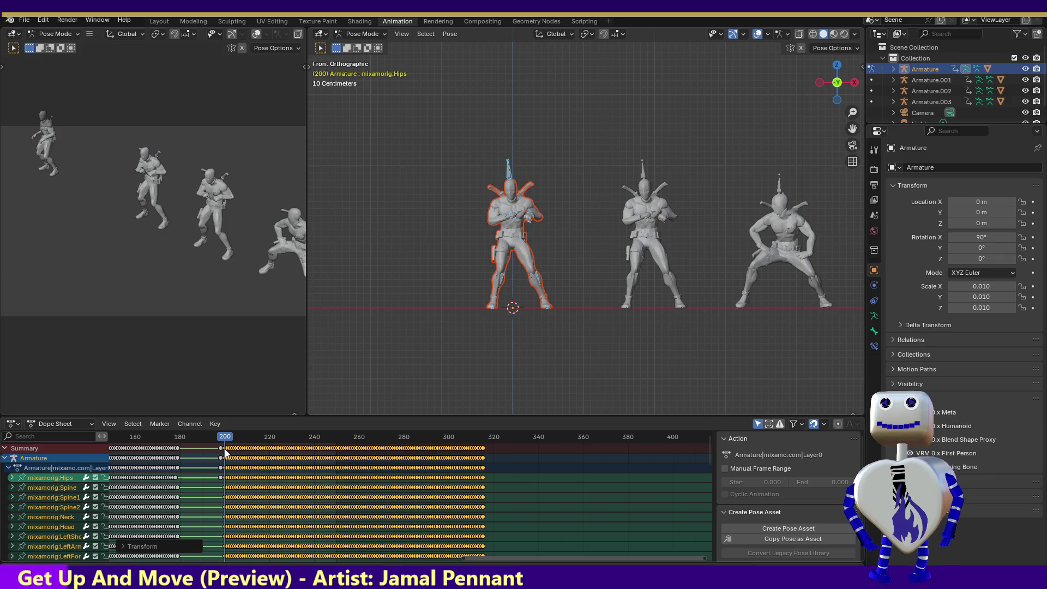
Move the Hips keys from frame 200 onward back to start near frame 260.
drag(496, 477, 223, 479)
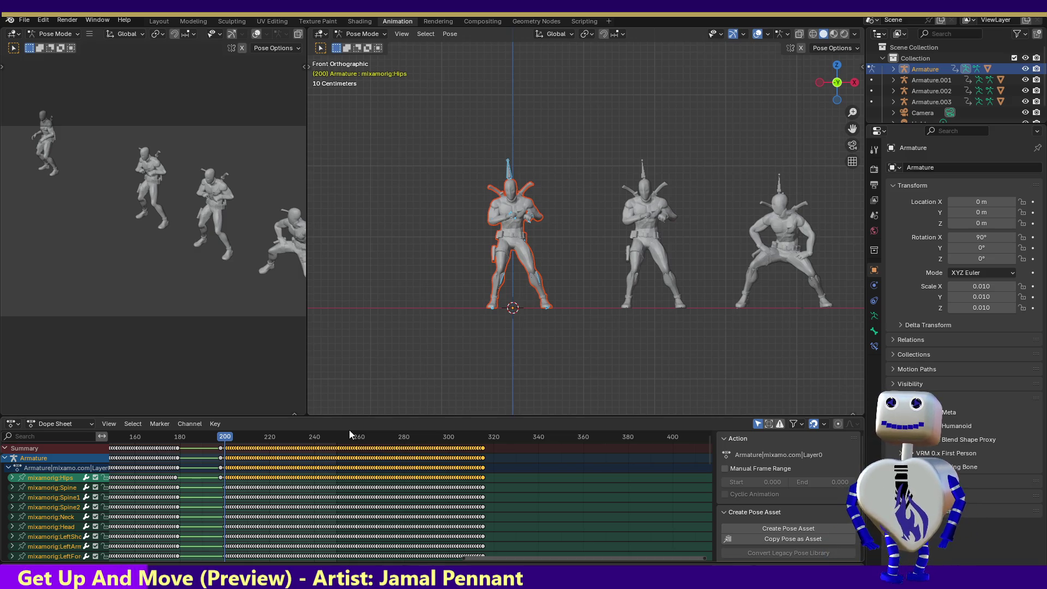
key(Home)
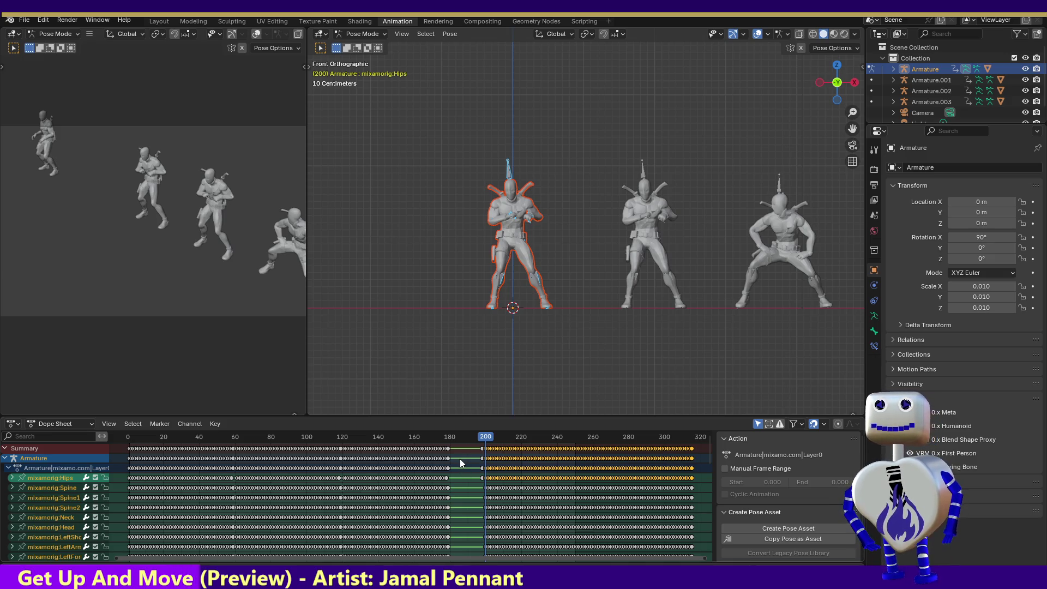
key(g)
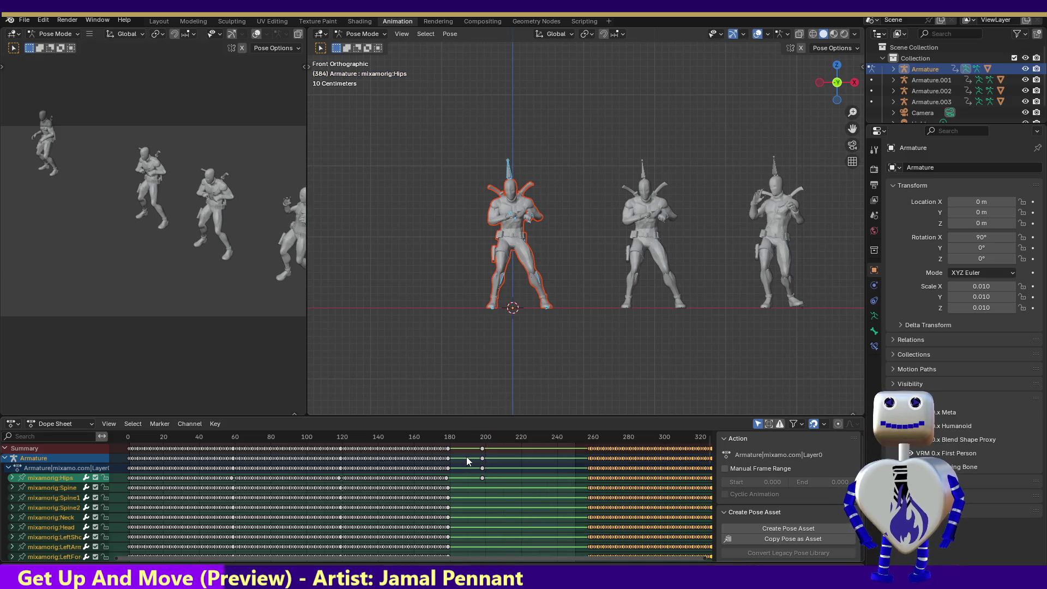
click(577, 474)
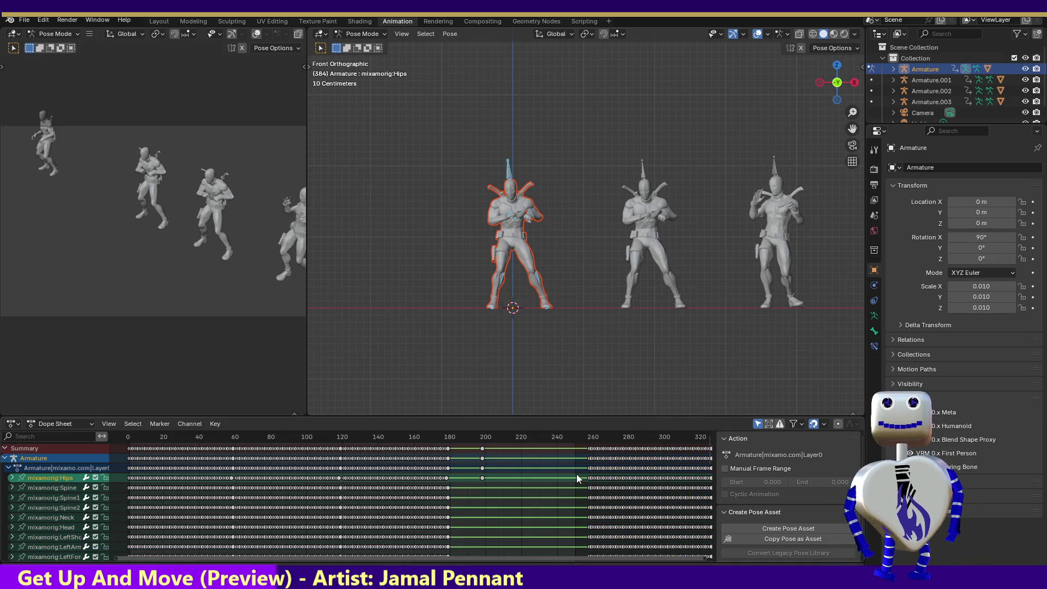
Delete the Hips keys between frames 260 and 380 and play the result from frame 266.
drag(306, 559, 454, 562)
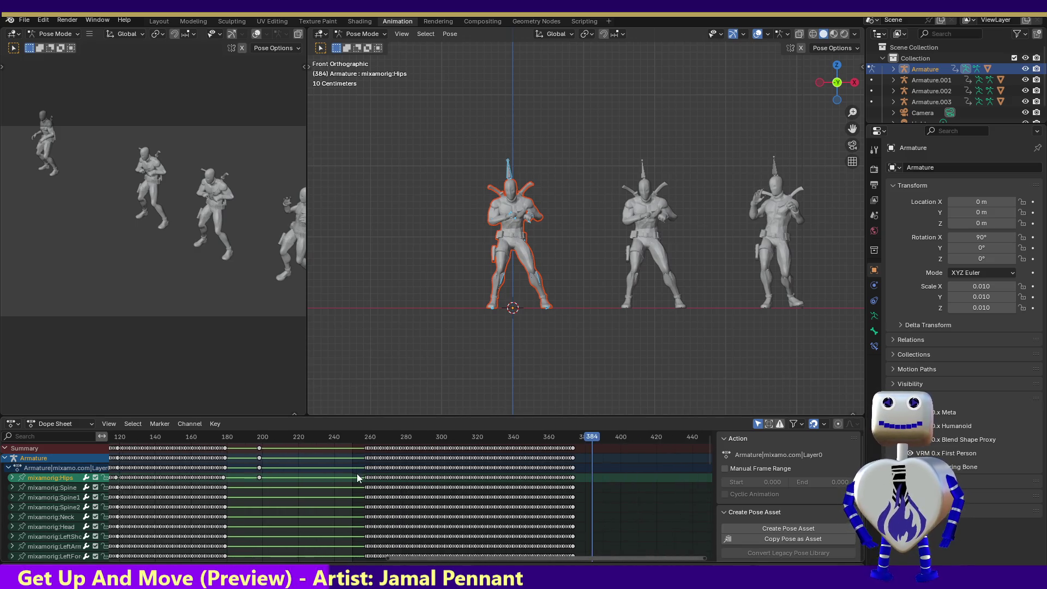
mouse_move(357, 476)
mouse_down()
mouse_move(444, 489)
mouse_move(582, 480)
mouse_up()
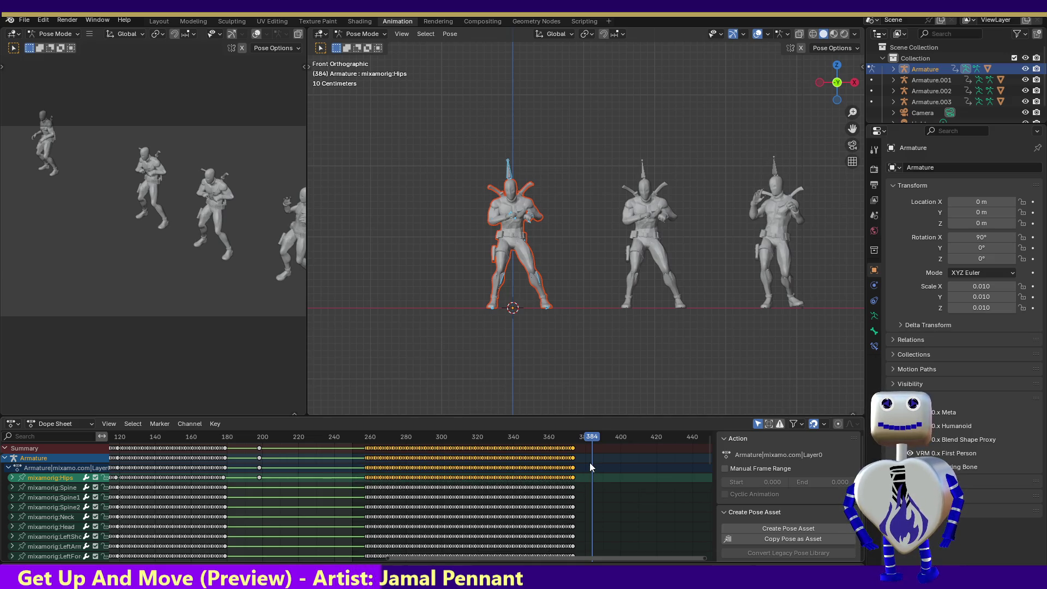
key(Delete)
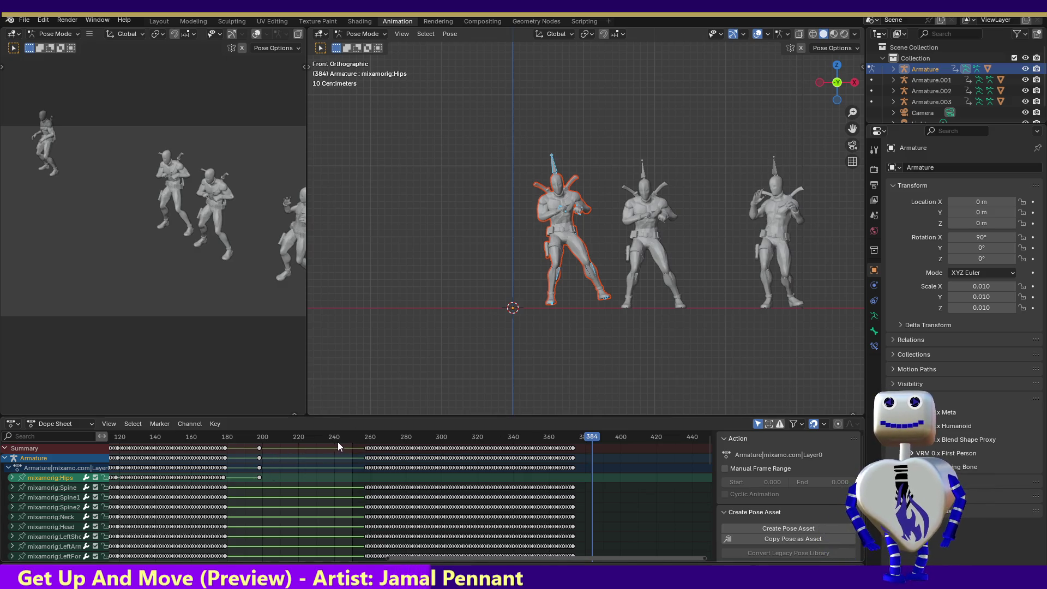
drag(600, 438, 369, 439)
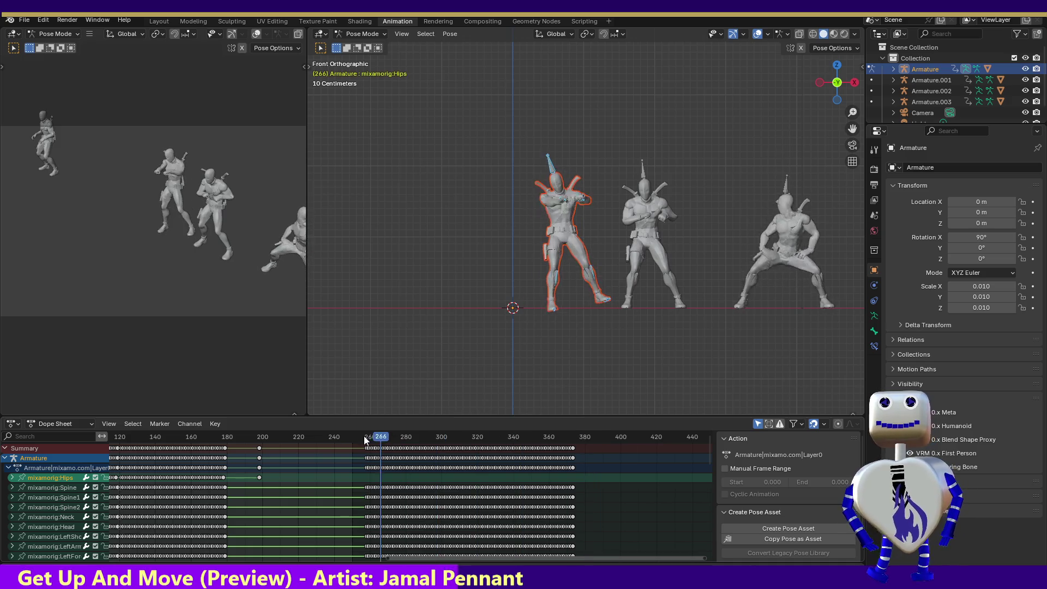
key(space)
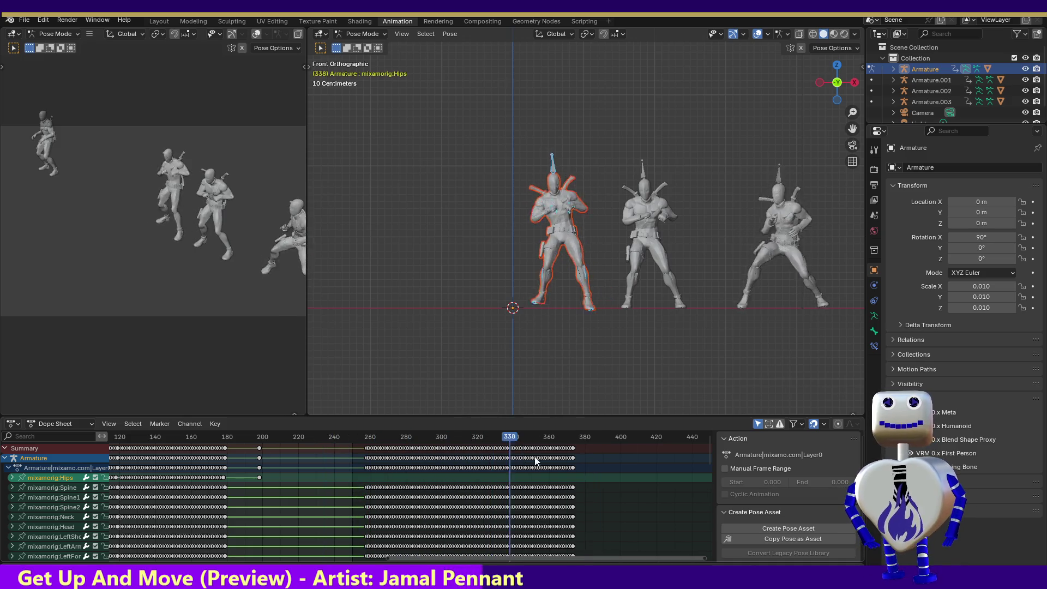
key(space)
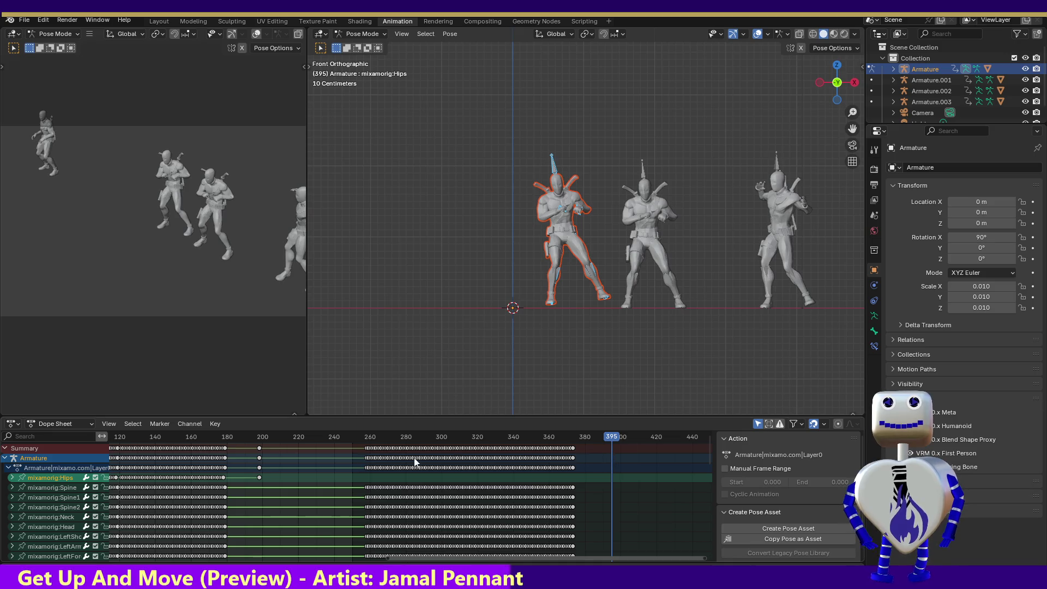
Revert a trial move of the frame-200 Hips key, then paste the frame-198 Hips keys at frame 252.
drag(260, 478, 573, 478)
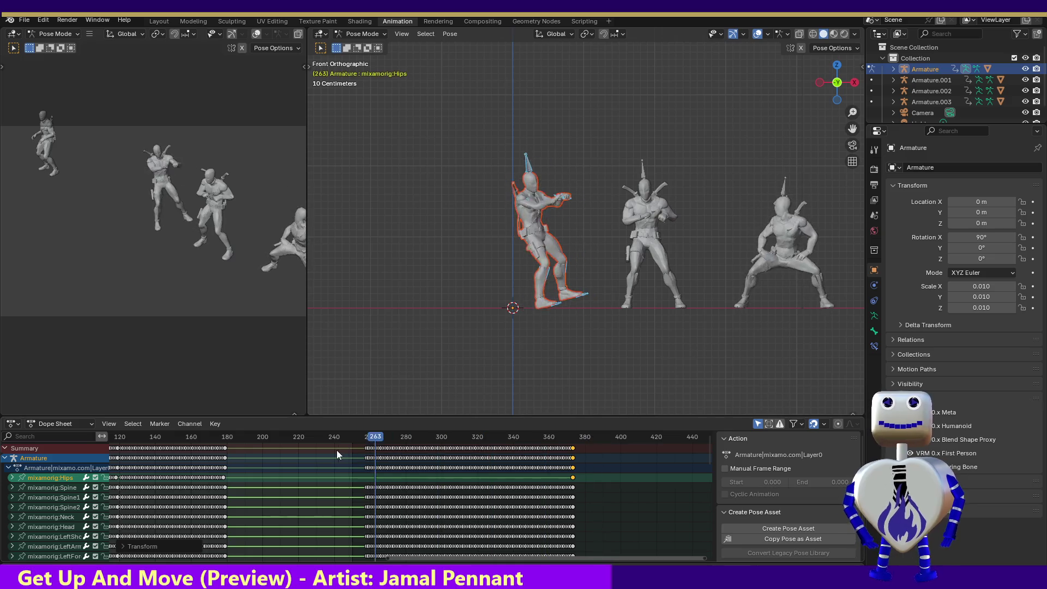
drag(467, 465, 612, 485)
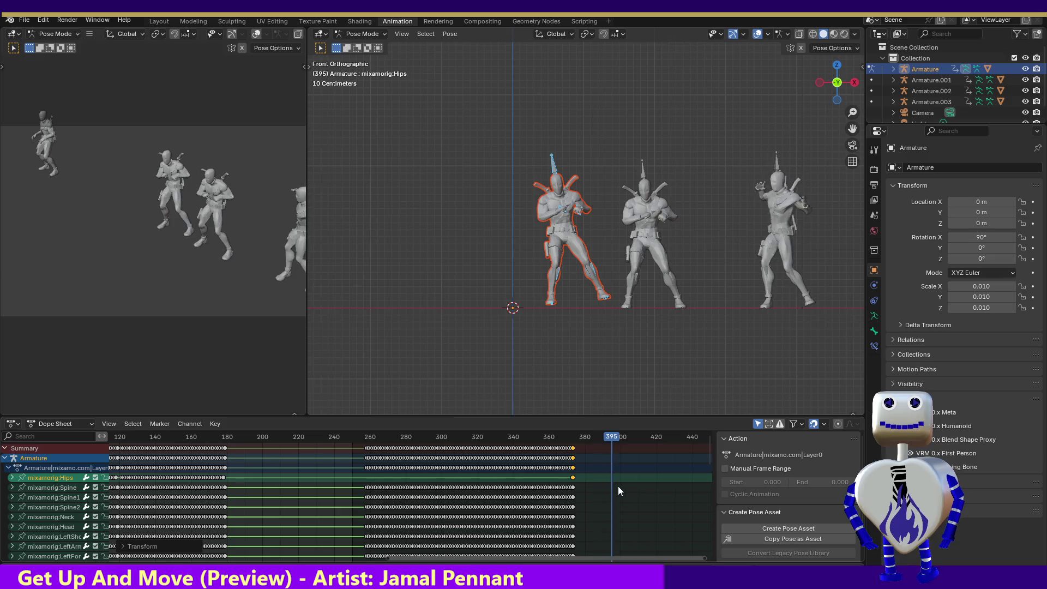
key(ctrl+z)
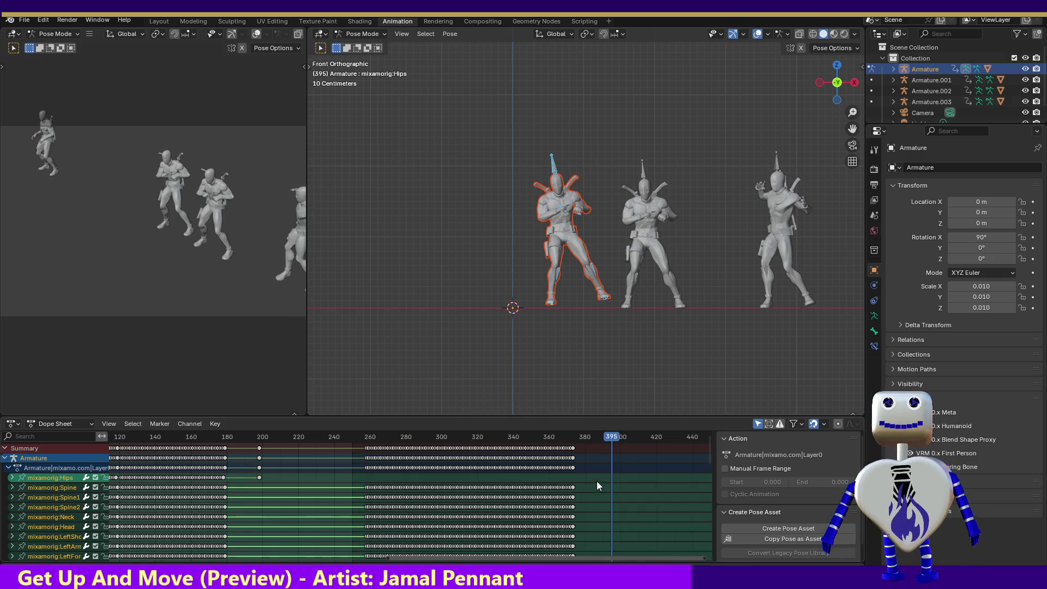
click(258, 478)
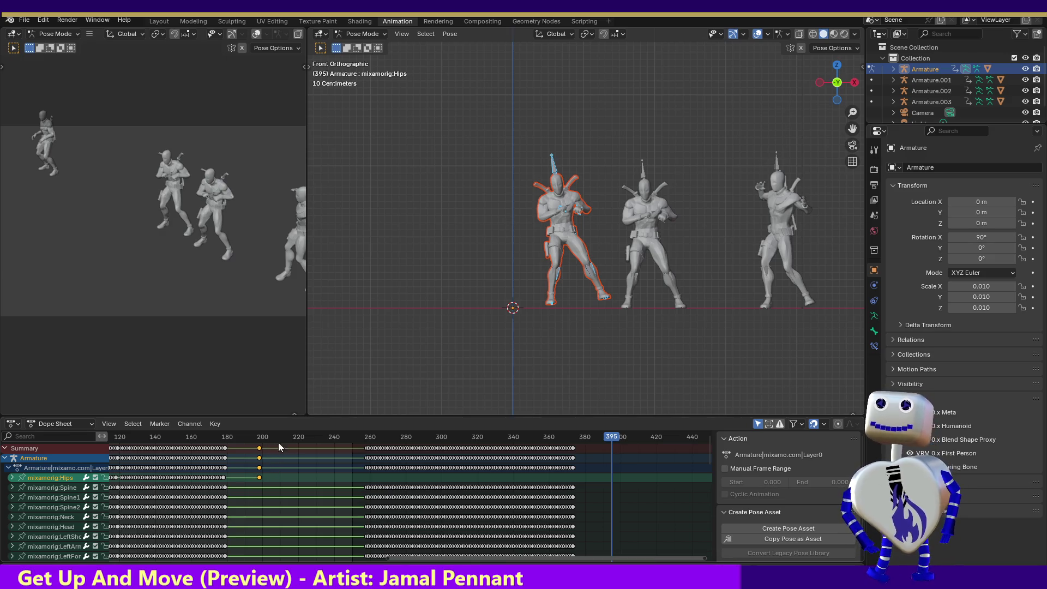
mouse_move(599, 436)
mouse_down()
mouse_move(296, 457)
mouse_move(334, 463)
mouse_move(272, 458)
mouse_move(356, 466)
mouse_up()
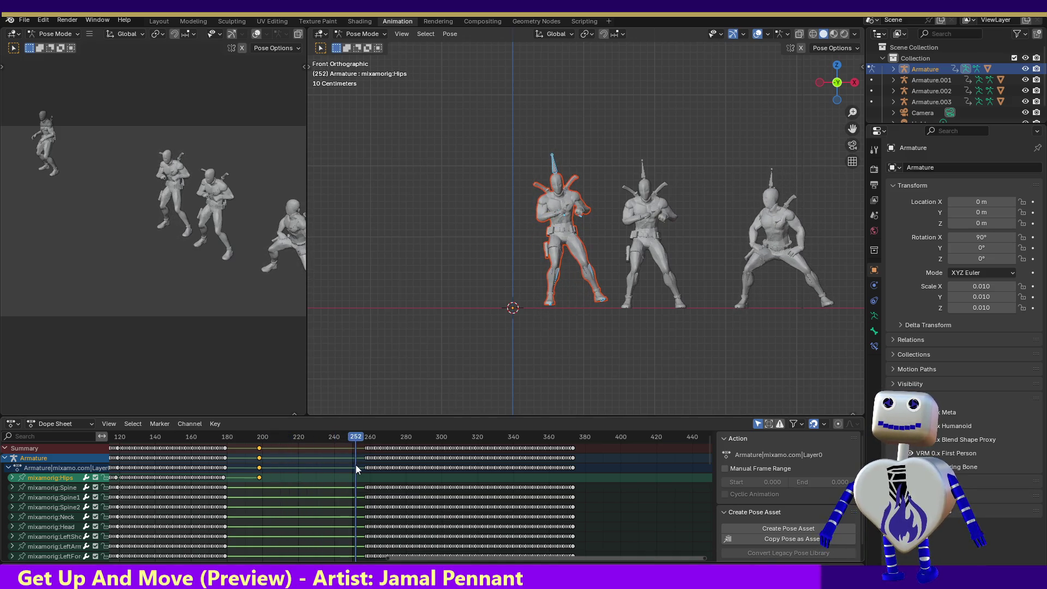
key(ctrl+v)
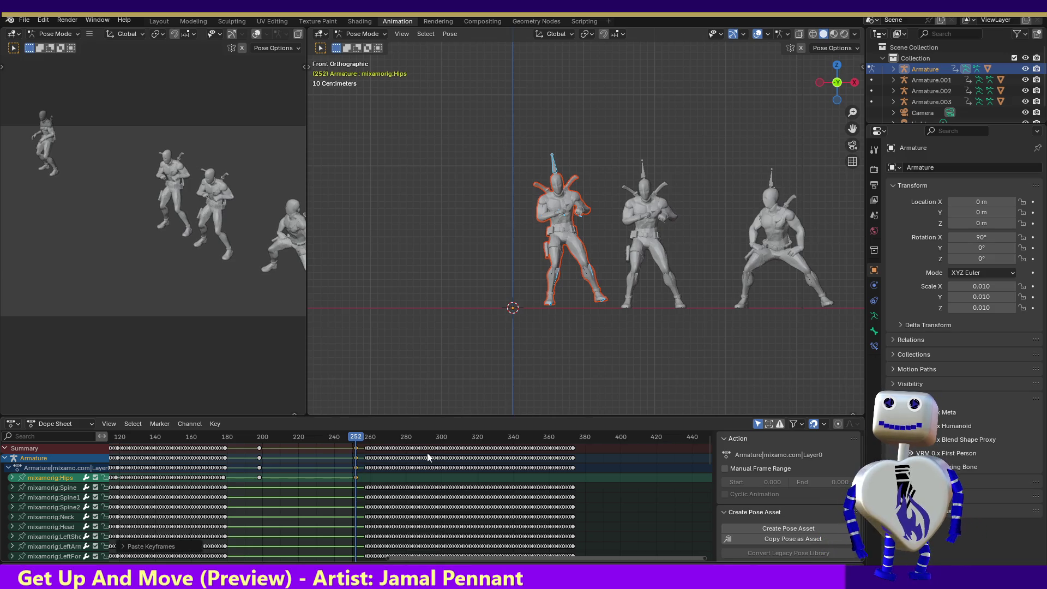
Slide the keys from frames 260–372 to start near 200 and shift the frame-252 Hips key to 314.
mouse_move(599, 446)
mouse_down()
mouse_move(401, 480)
mouse_move(361, 477)
mouse_move(371, 473)
mouse_up()
key(g)
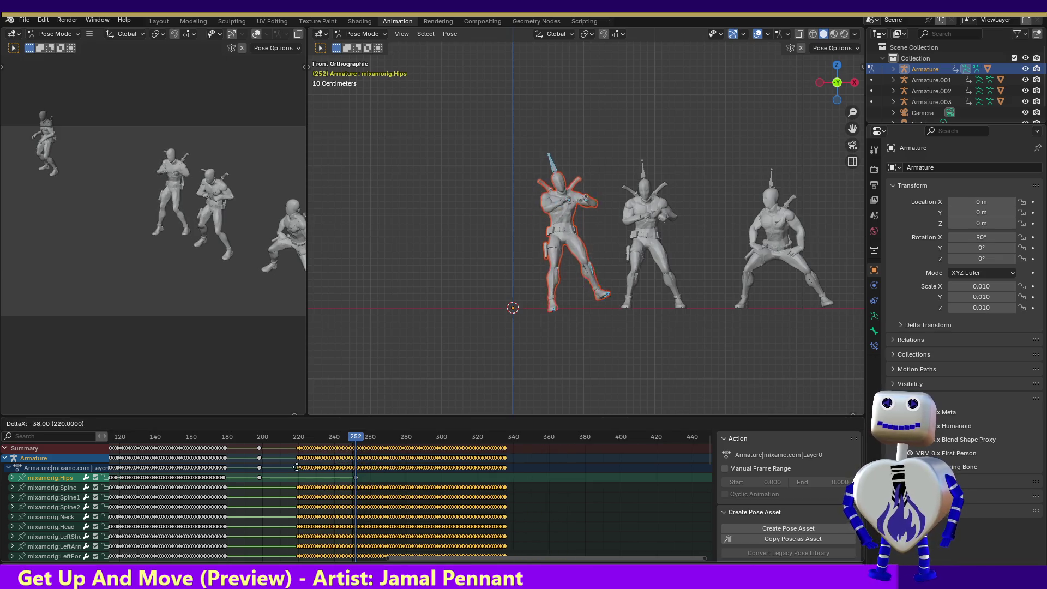
click(272, 471)
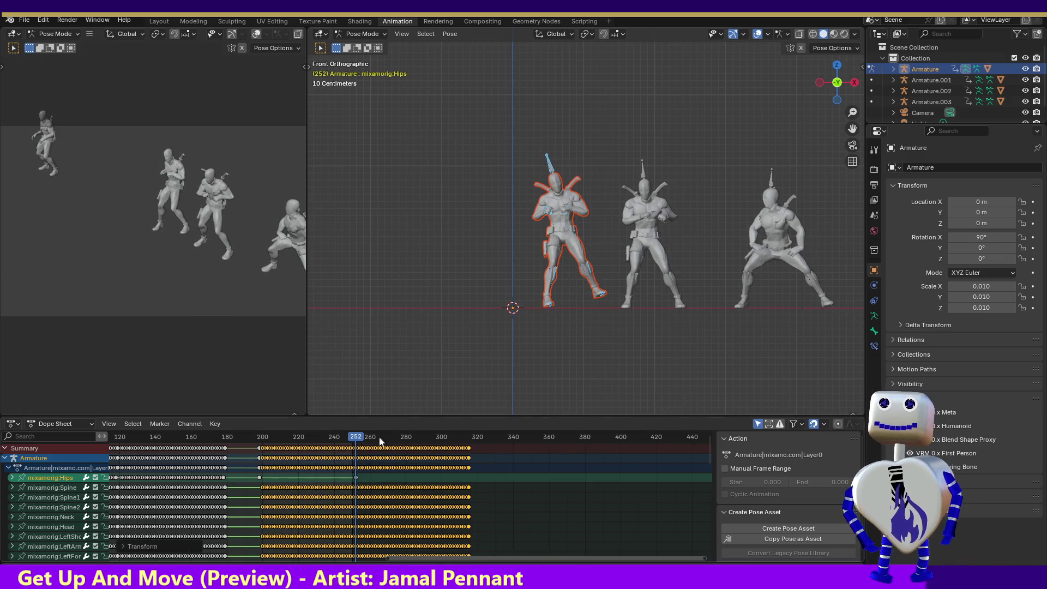
drag(355, 477, 473, 477)
mouse_move(349, 435)
mouse_down()
mouse_move(235, 441)
mouse_move(480, 447)
mouse_up()
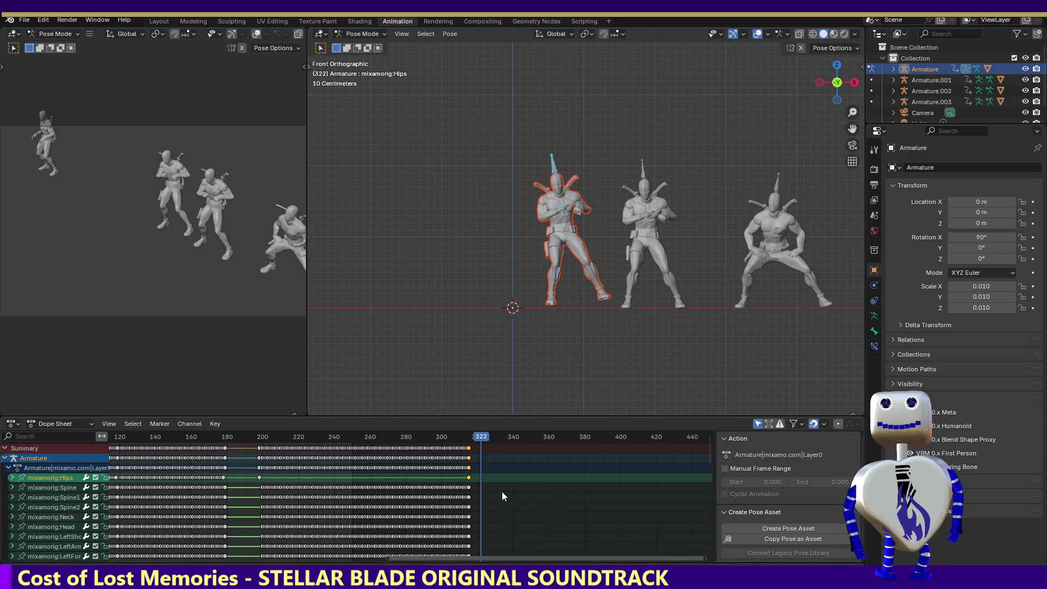
drag(479, 441, 244, 440)
Undo the last four keyframe edits, return to frame 247 and expand the mixamorig:Hips channels.
key(ctrl+z)
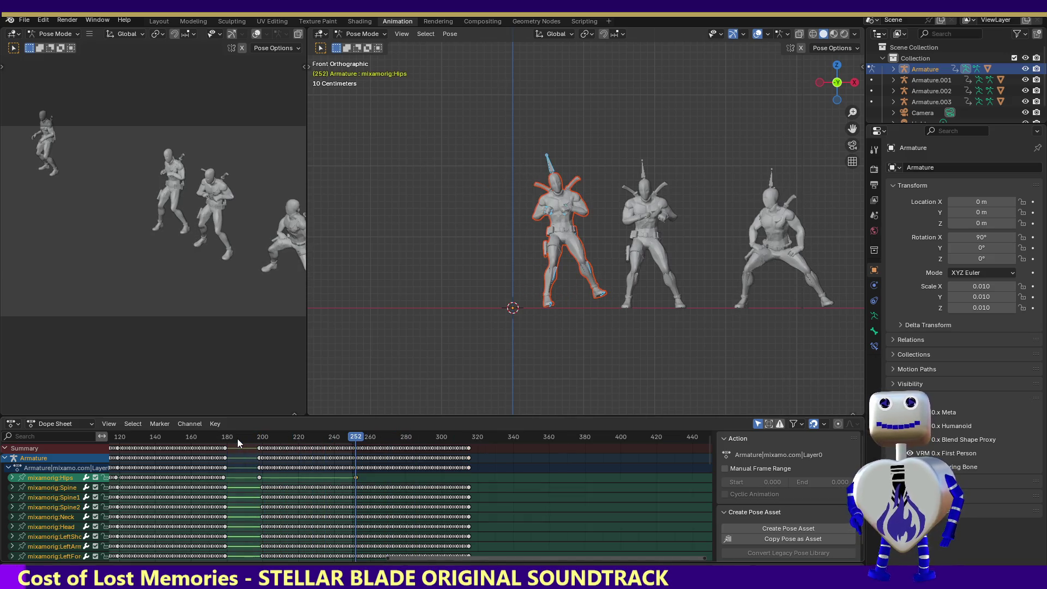
key(ctrl+z)
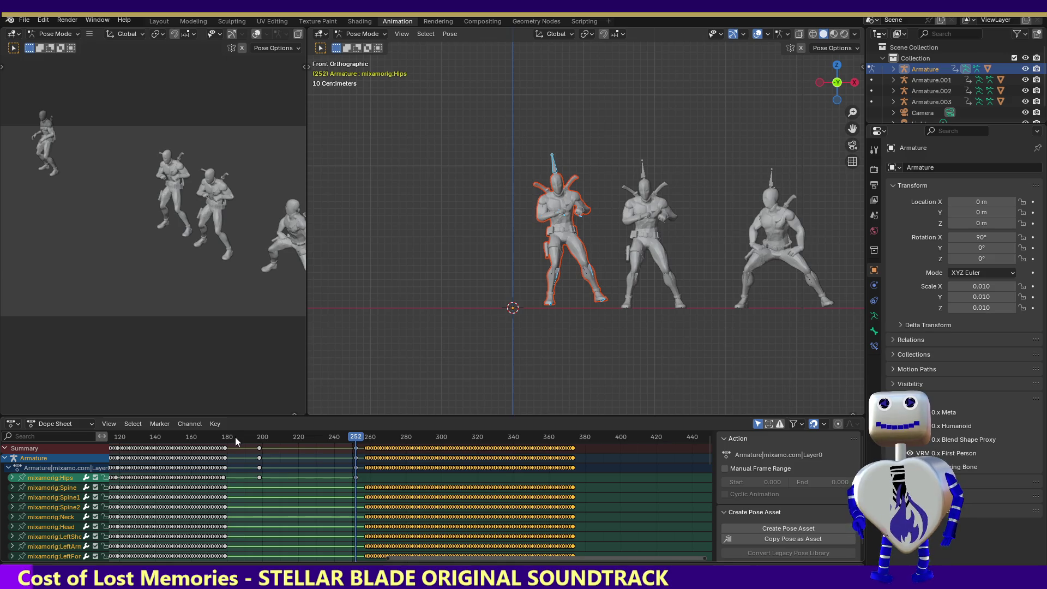
key(ctrl+z)
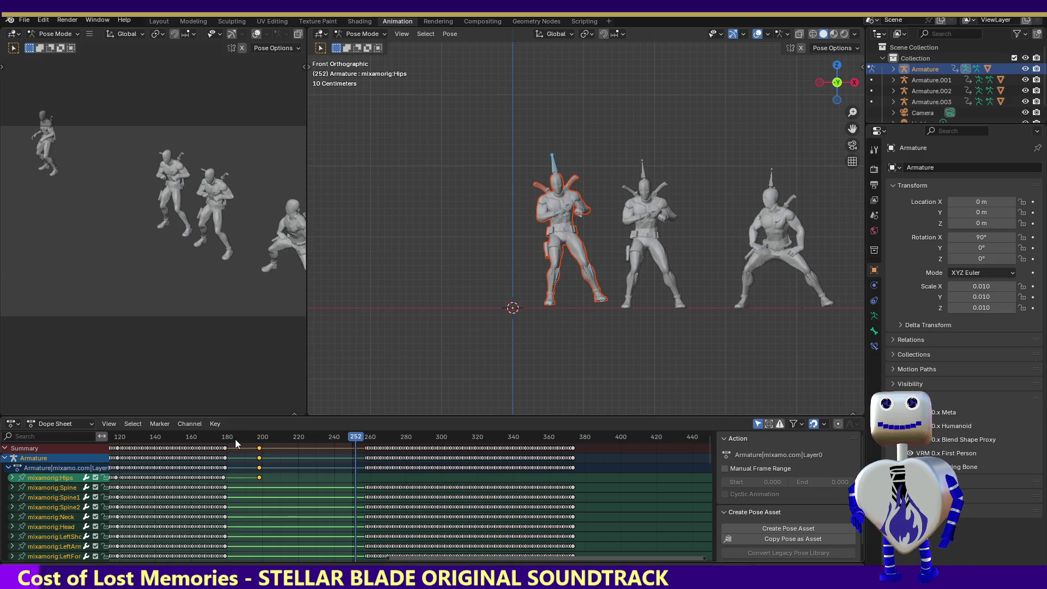
key(ctrl+z)
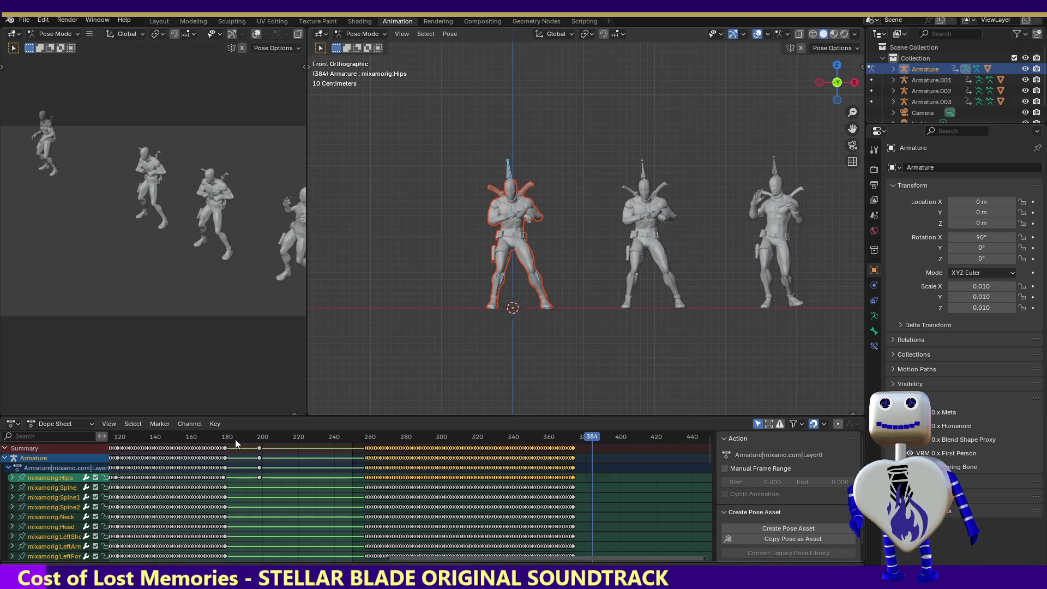
drag(593, 439, 348, 440)
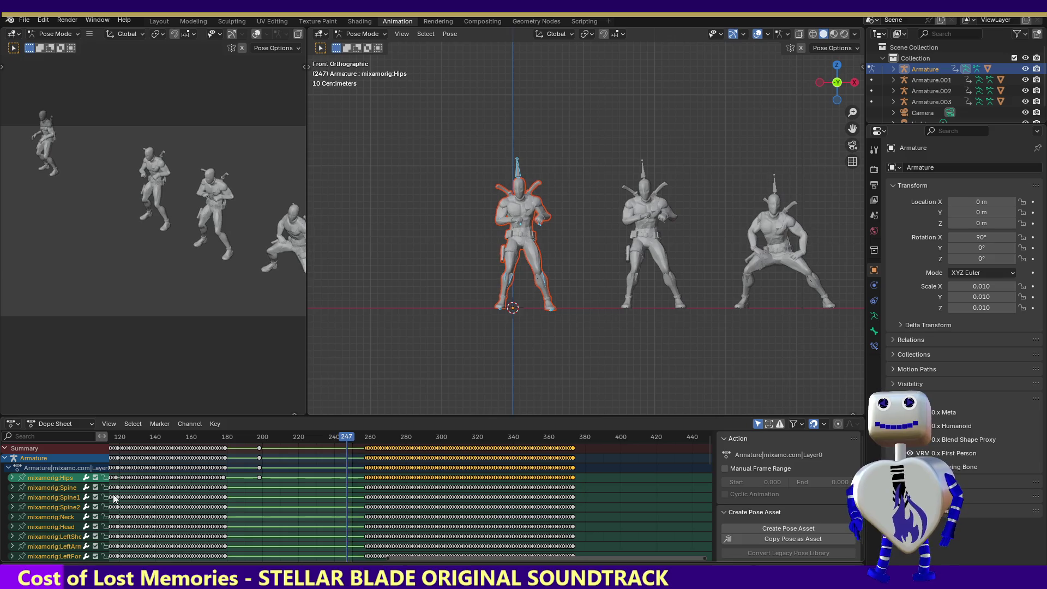
click(12, 478)
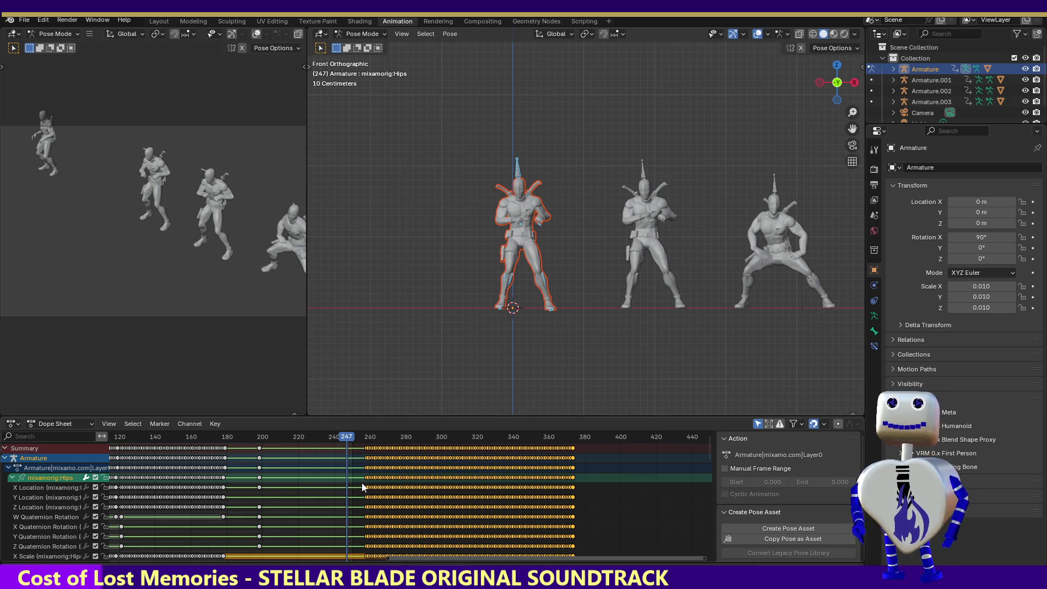
Delete the later Hips location keys and select the frame-200 location keys.
mouse_move(367, 485)
mouse_down()
mouse_move(425, 517)
mouse_move(604, 511)
mouse_up()
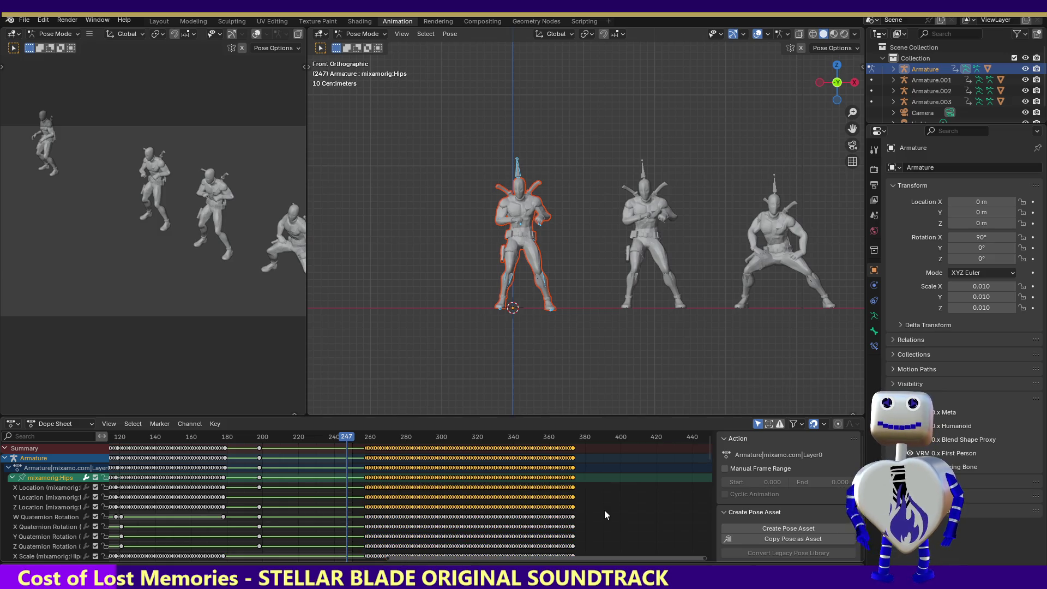
key(Delete)
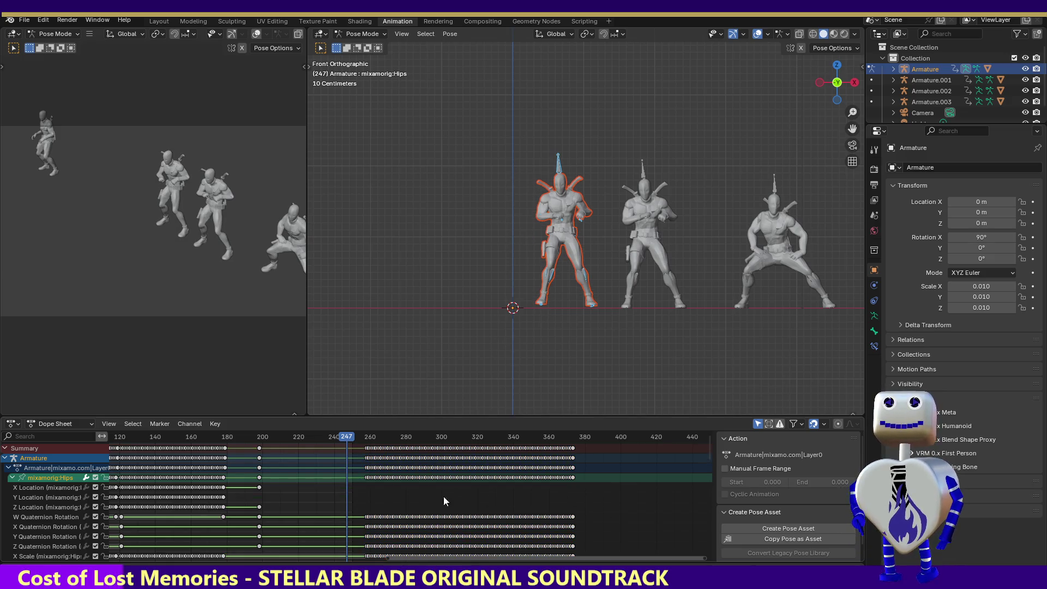
drag(250, 508, 249, 510)
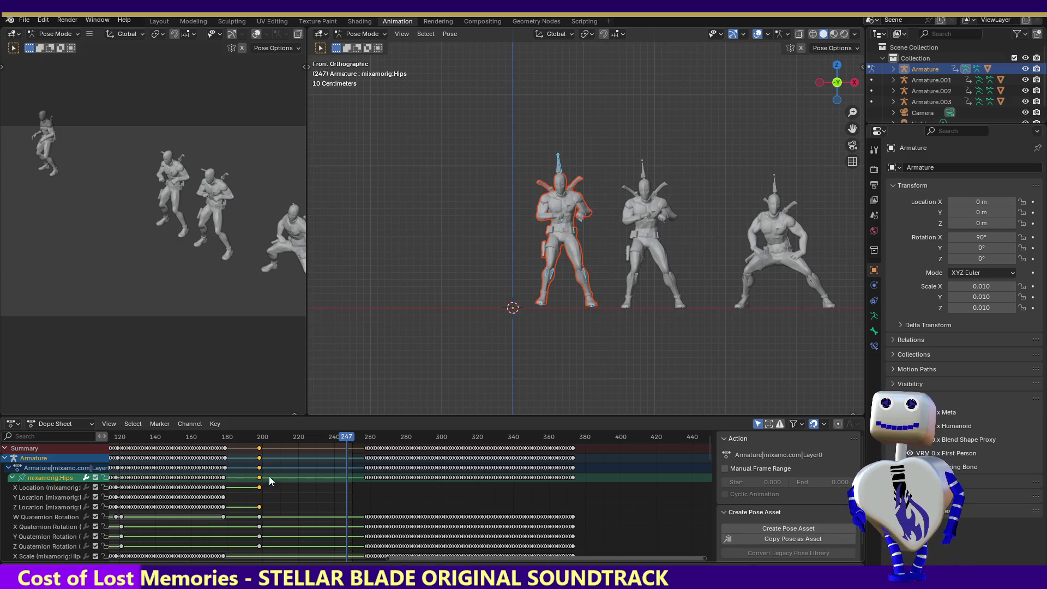
key(ctrl+v)
key(ctrl+z)
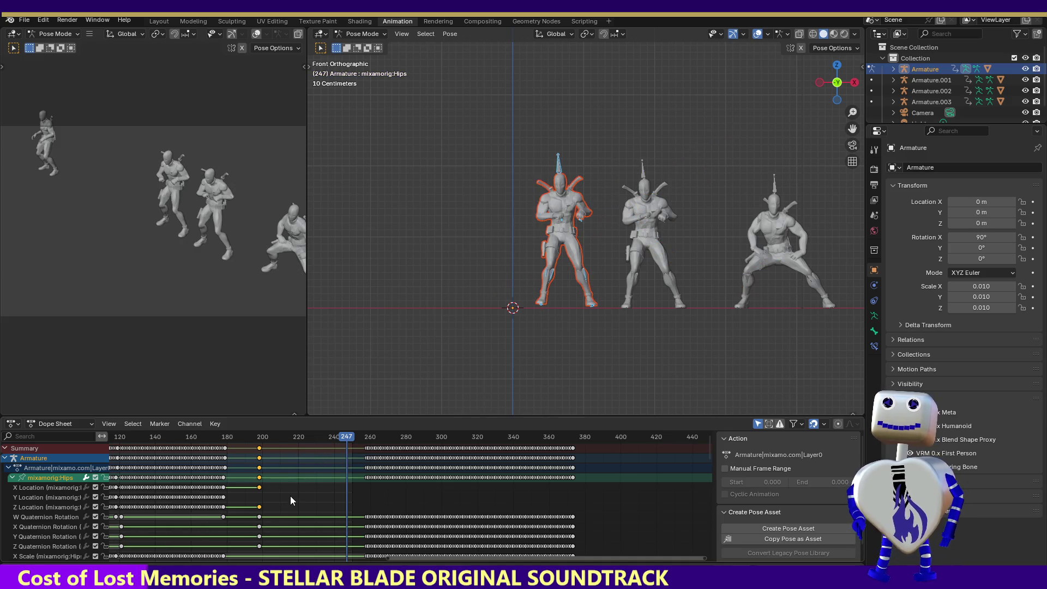
Paste the frame-200 X Location and Z Location keys at frame 247.
click(292, 496)
click(277, 490)
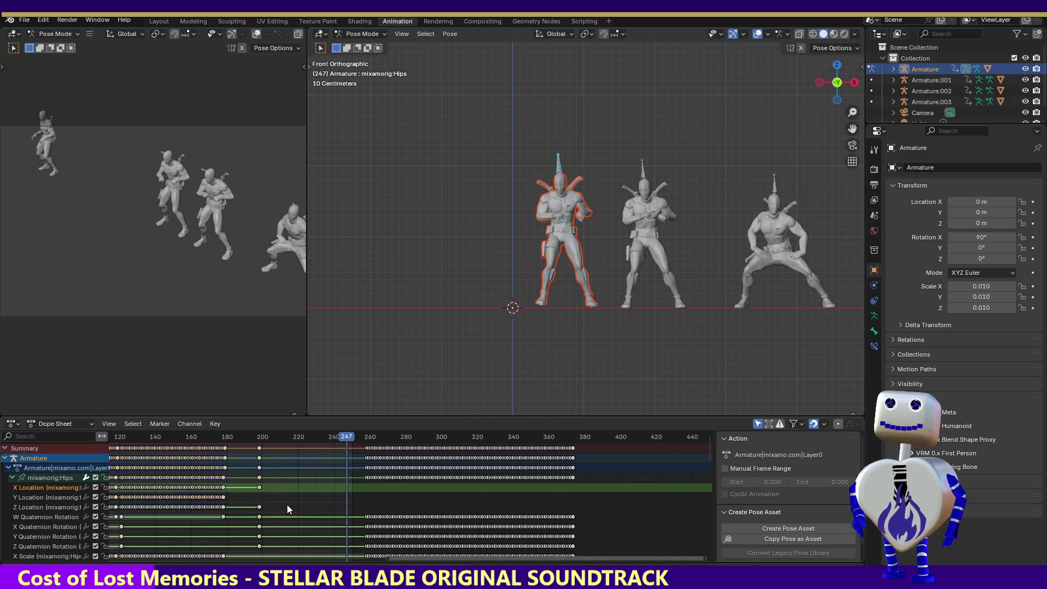
click(287, 505)
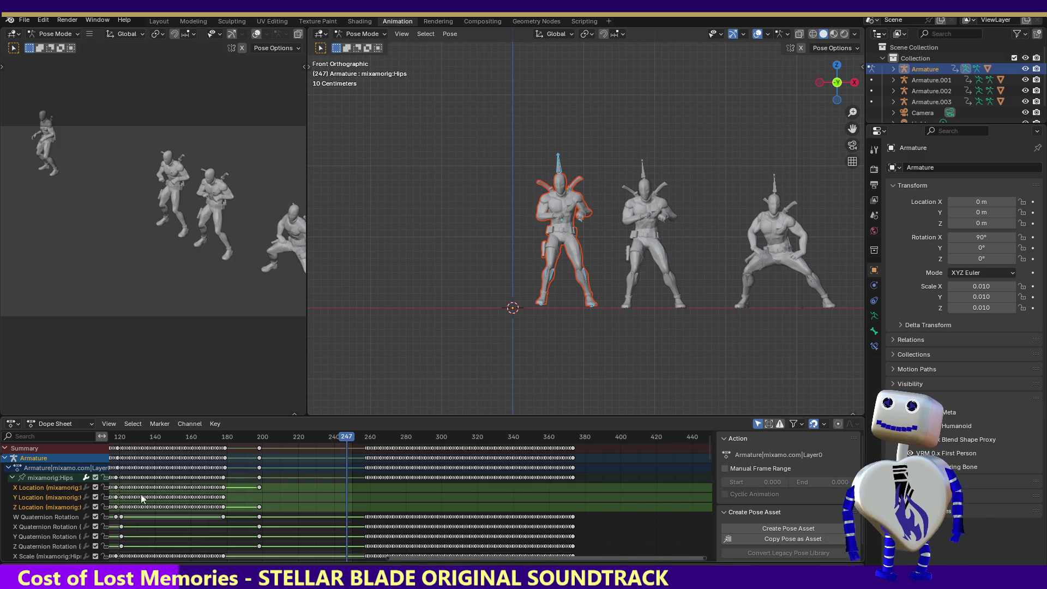
click(260, 486)
shift+click(260, 507)
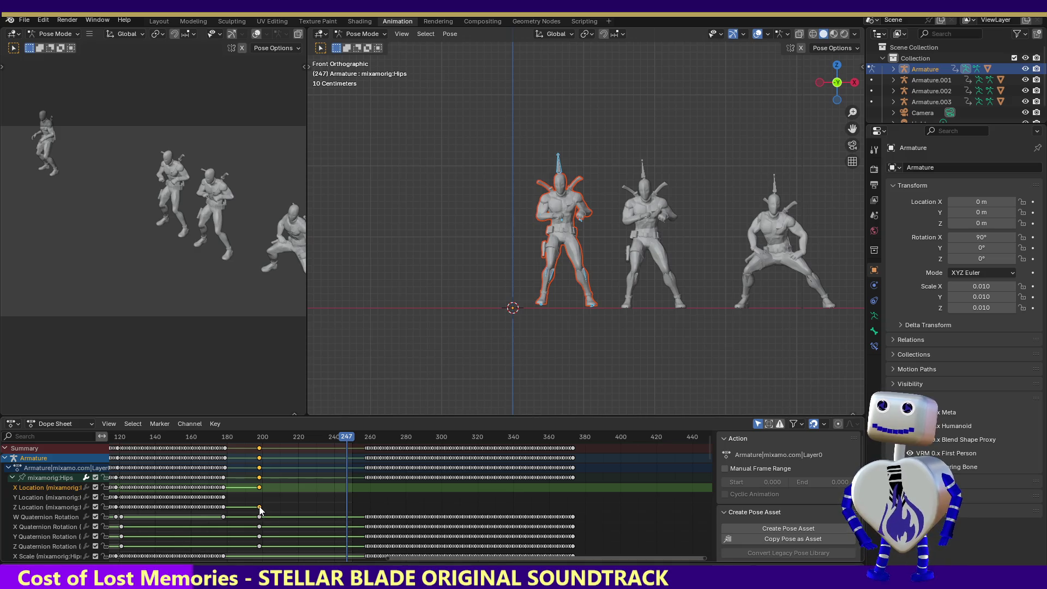
key(ctrl+v)
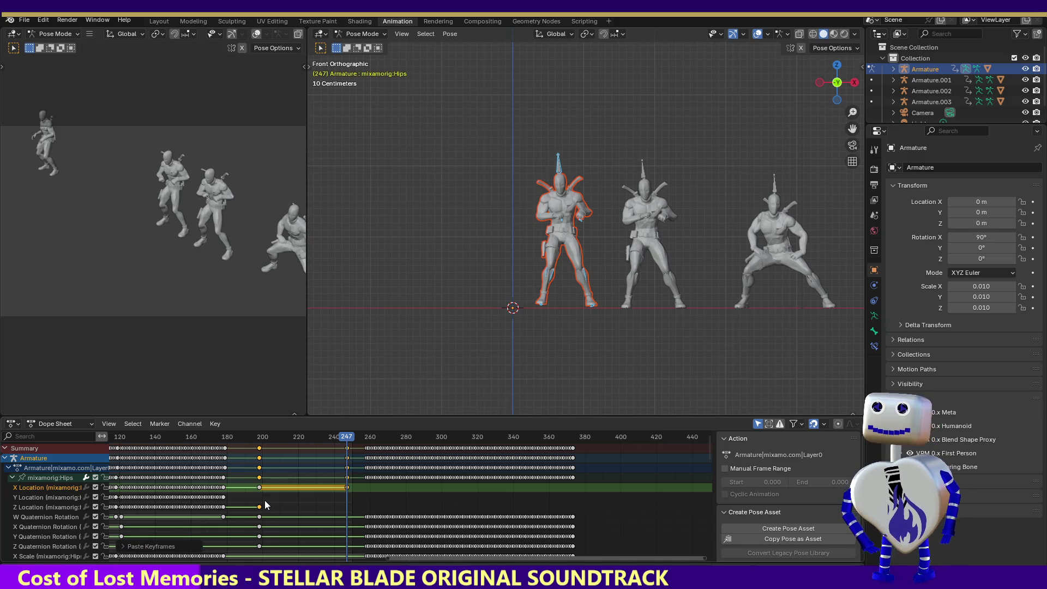
click(259, 508)
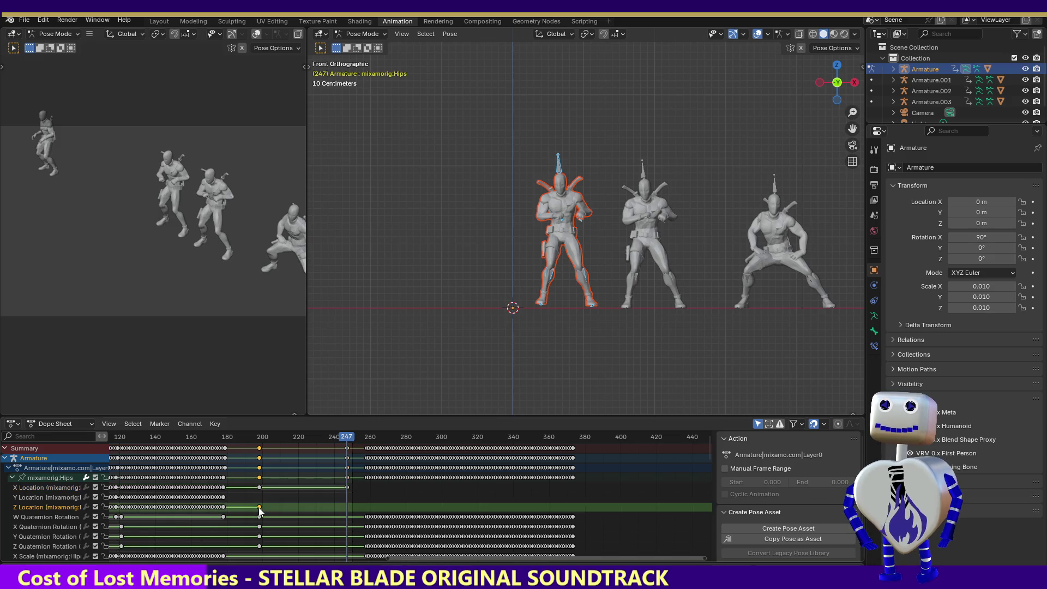
key(ctrl+v)
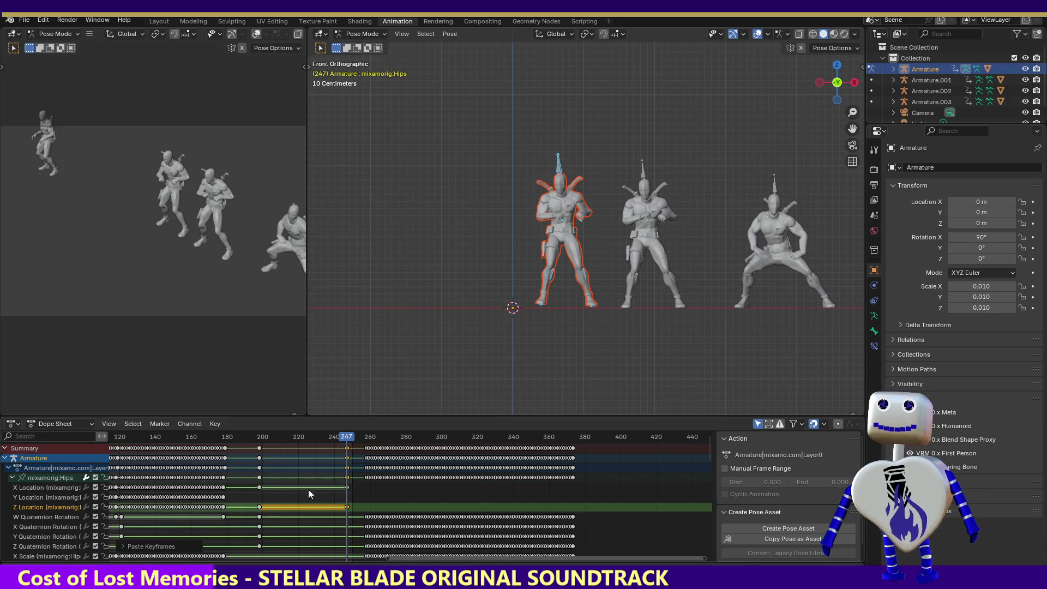
Move the pasted X and Z Location keys out to about frame 373 and preview the later poses.
drag(356, 485, 344, 512)
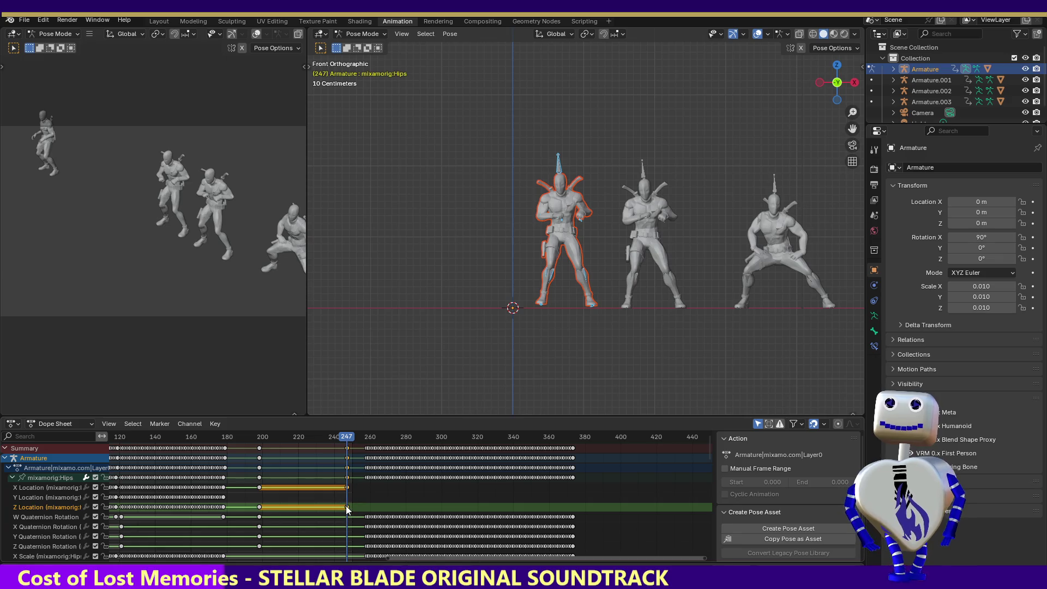
key(g)
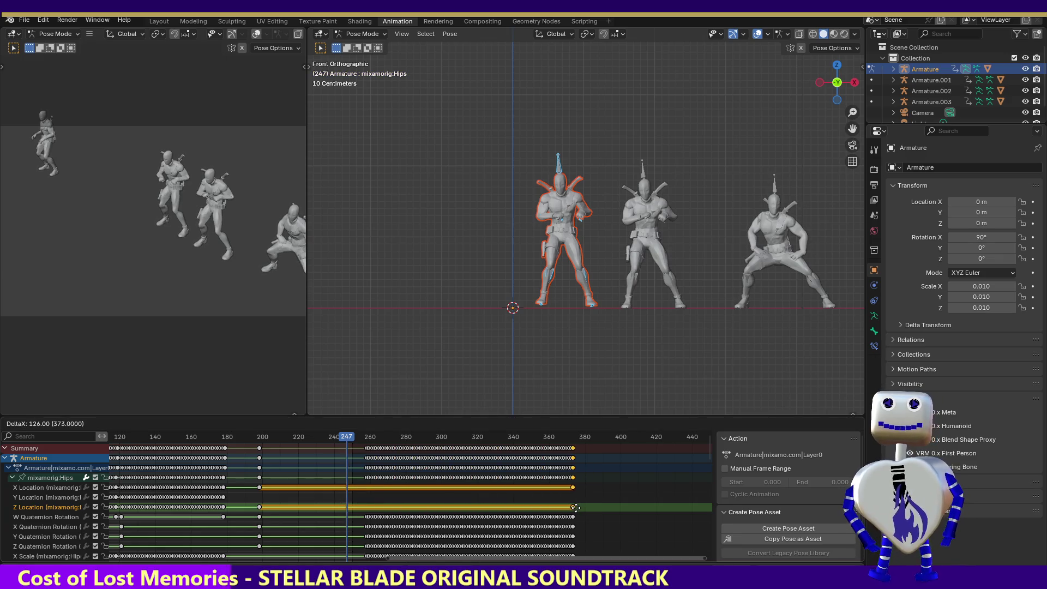
click(575, 508)
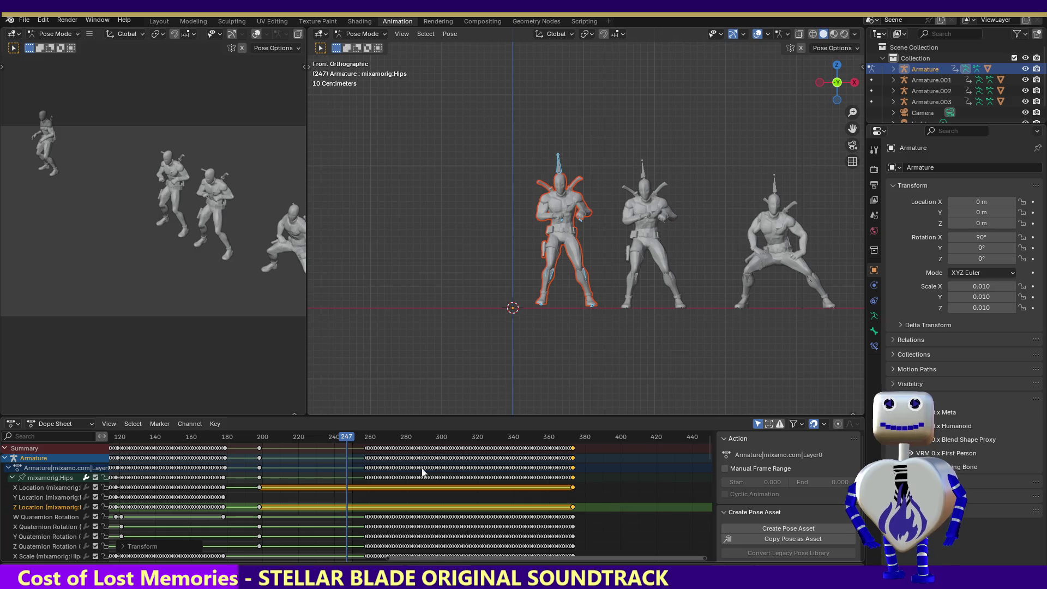
drag(371, 443, 583, 464)
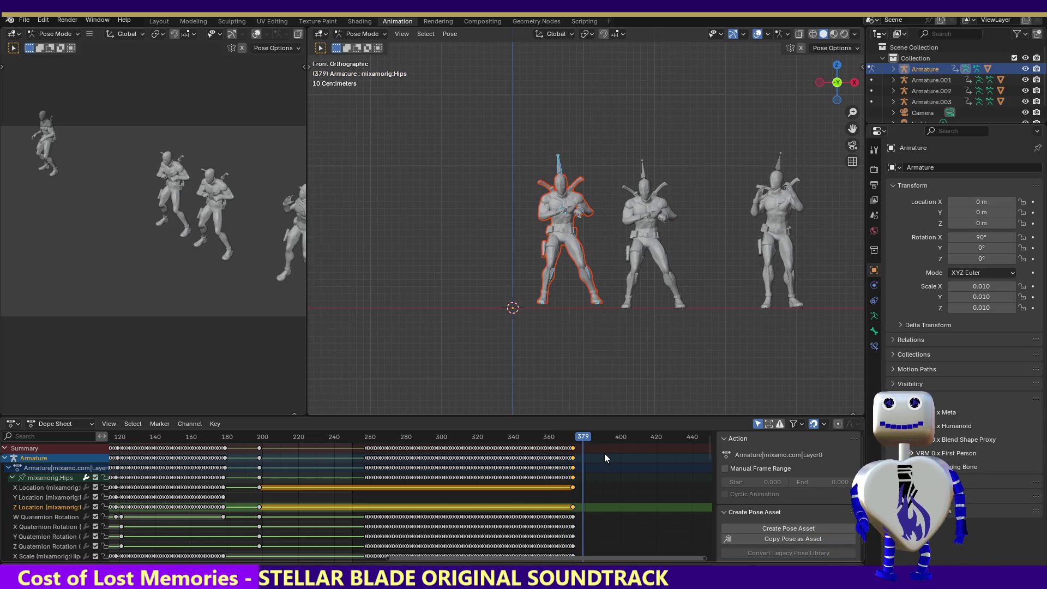
Move all keys after frame 255 about 58 frames earlier, right after frame 200, then play from frame 1.
click(605, 454)
drag(606, 446, 287, 454)
key(g)
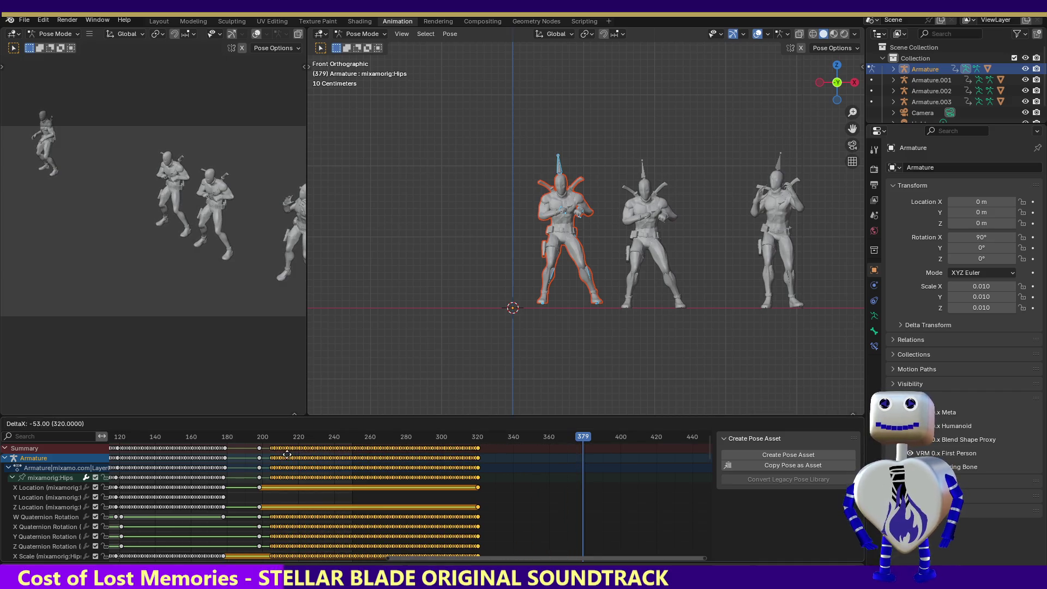
click(280, 460)
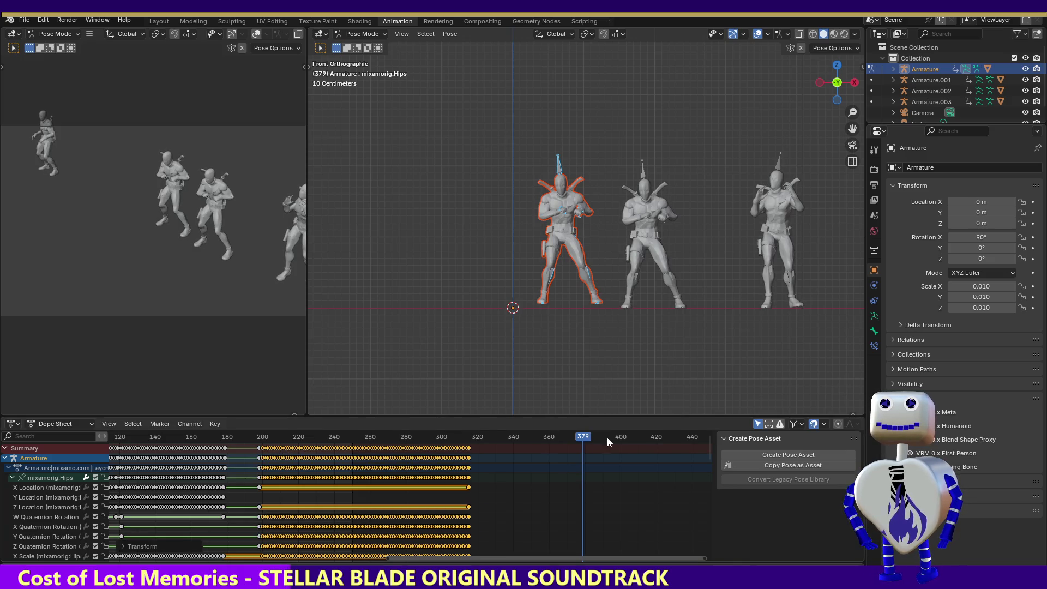
mouse_move(589, 437)
mouse_down()
mouse_move(163, 439)
mouse_move(376, 441)
mouse_move(501, 460)
mouse_up()
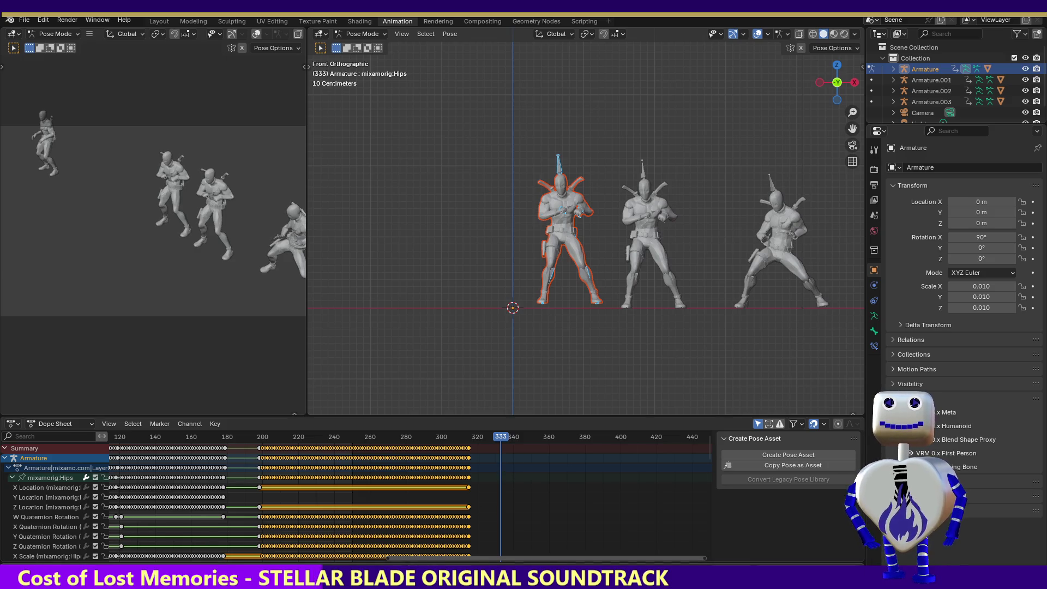
key(shift+Left)
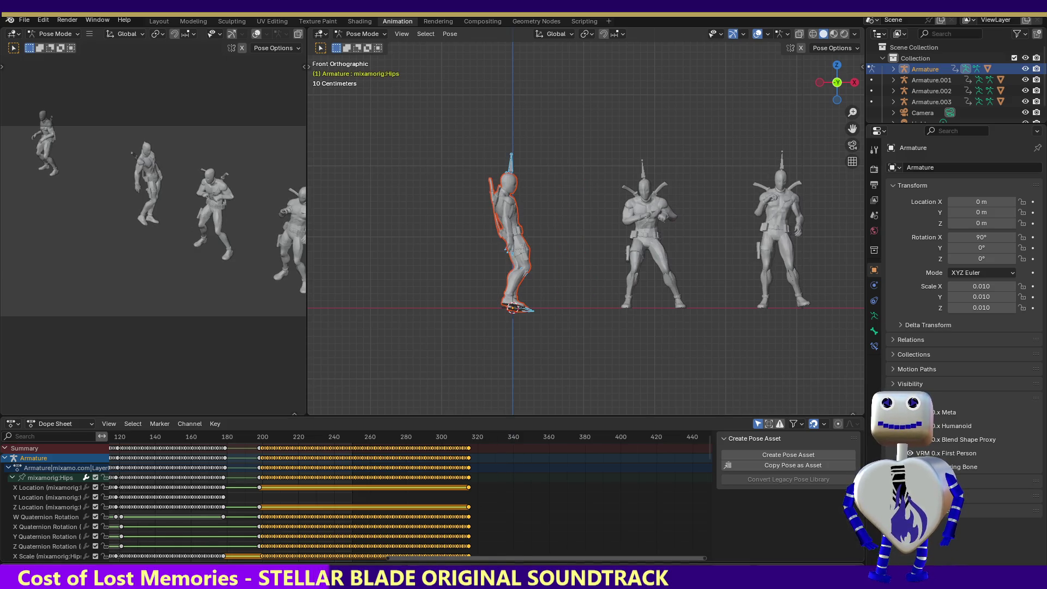
key(space)
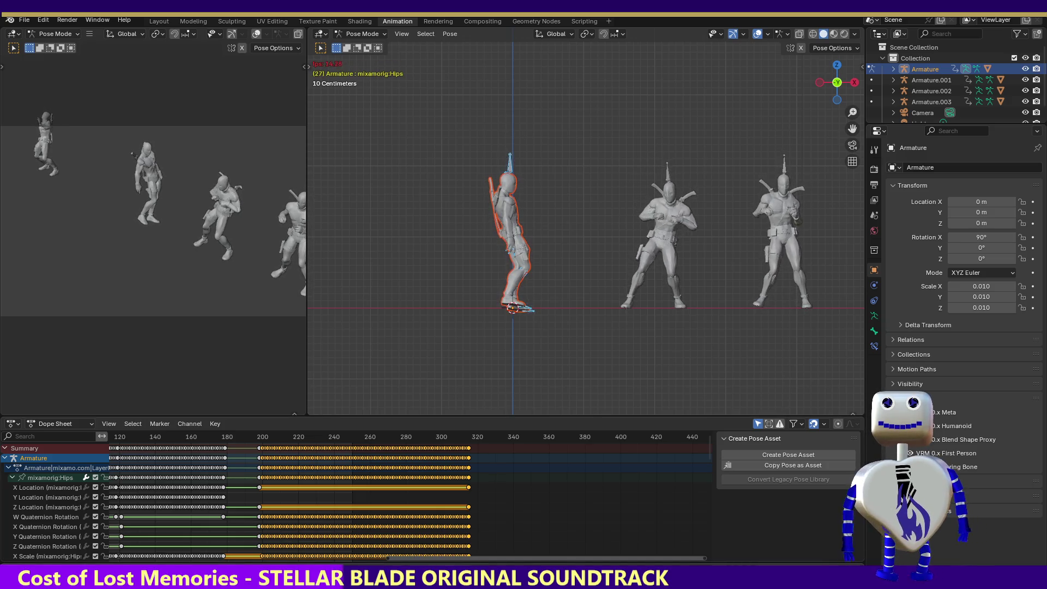
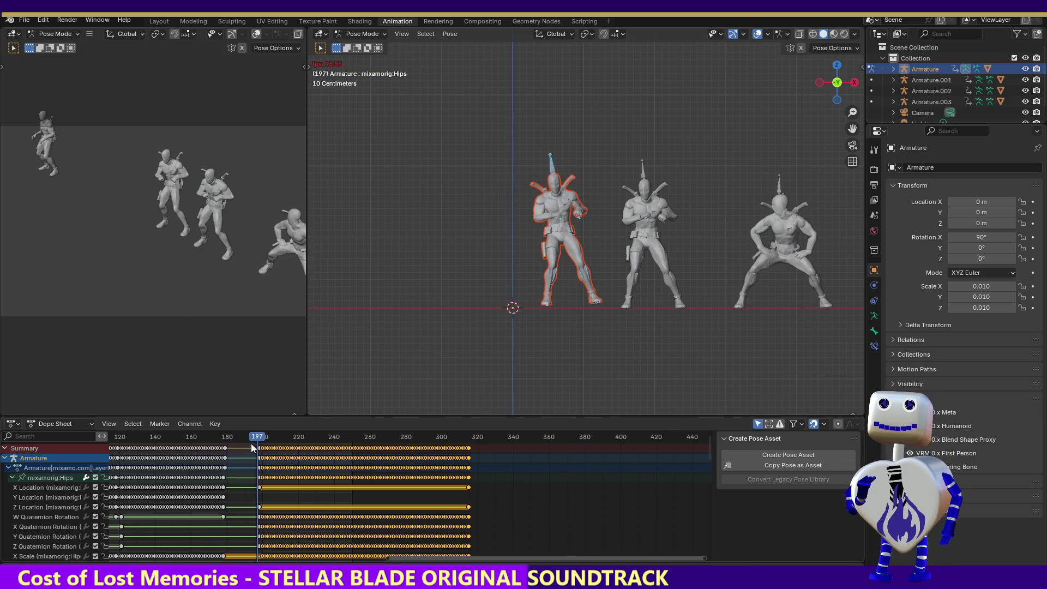
Move the hips X and Z Location keys from frame 200 to frame 183, then scrub to frame 182.
click(260, 487)
key(g)
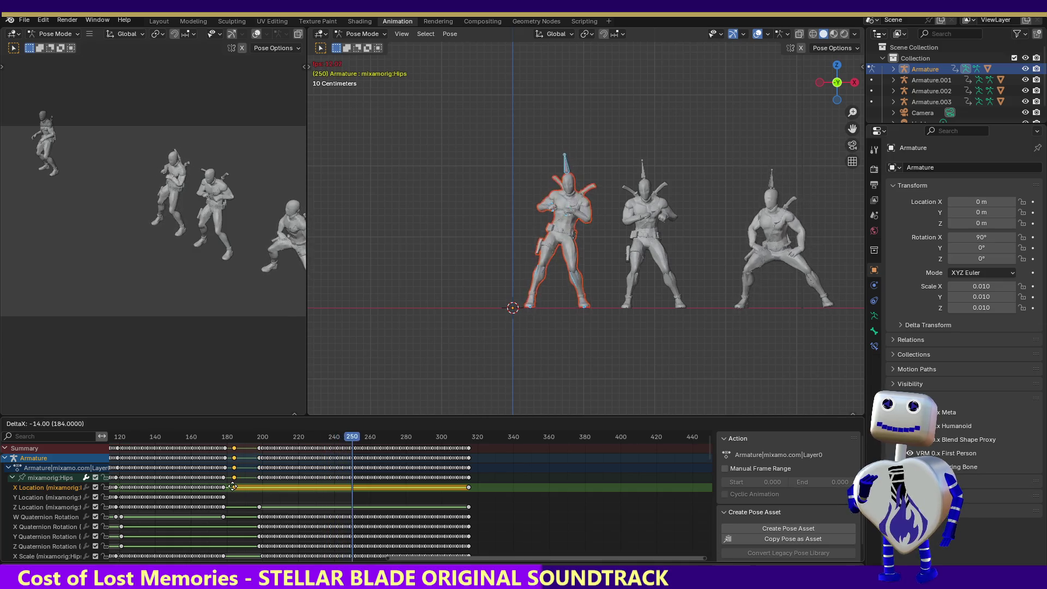
click(232, 487)
click(259, 507)
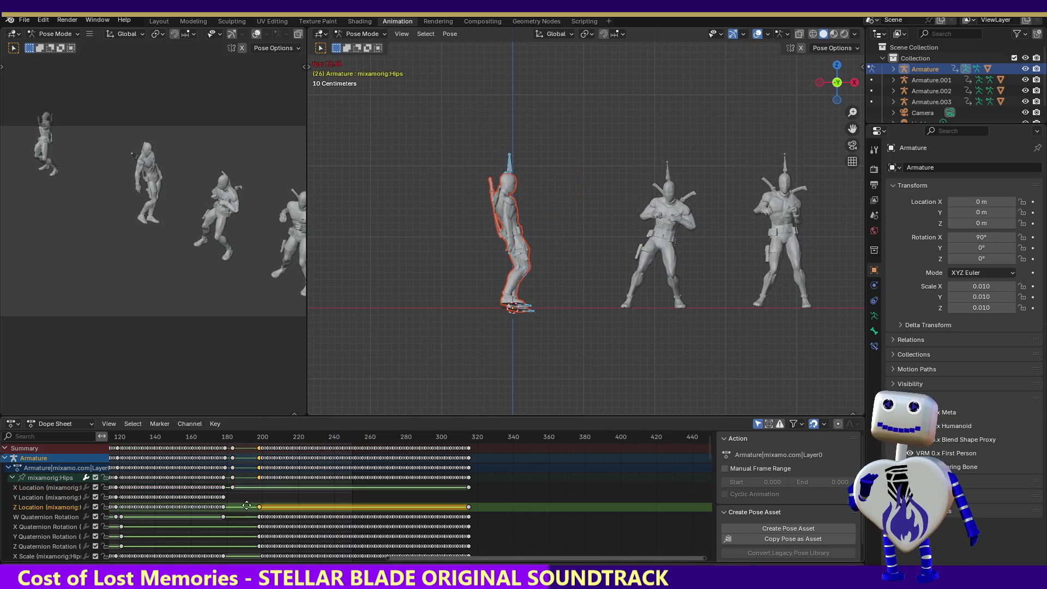
key(g)
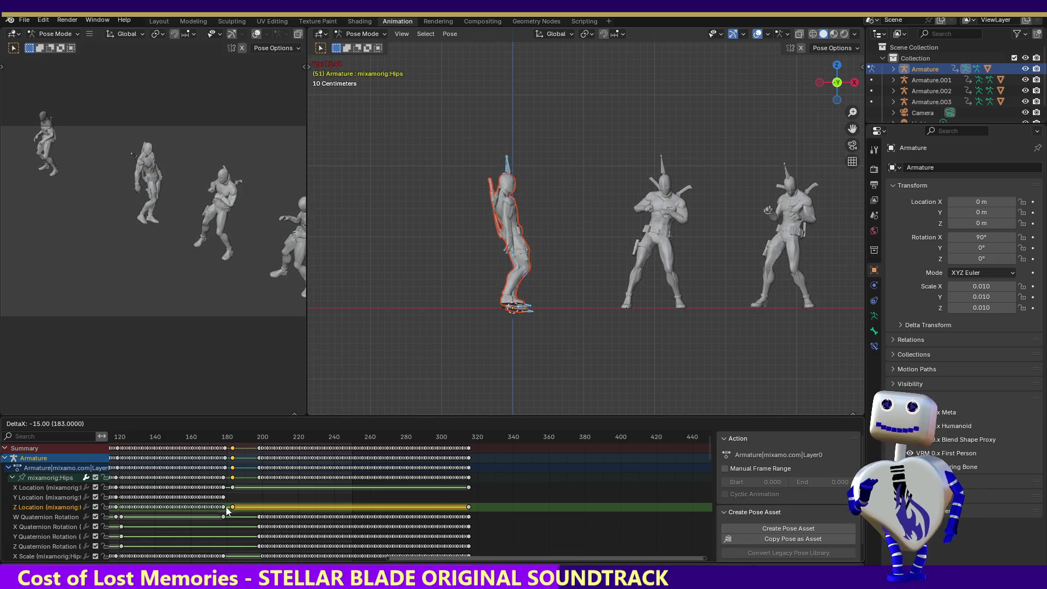
click(232, 507)
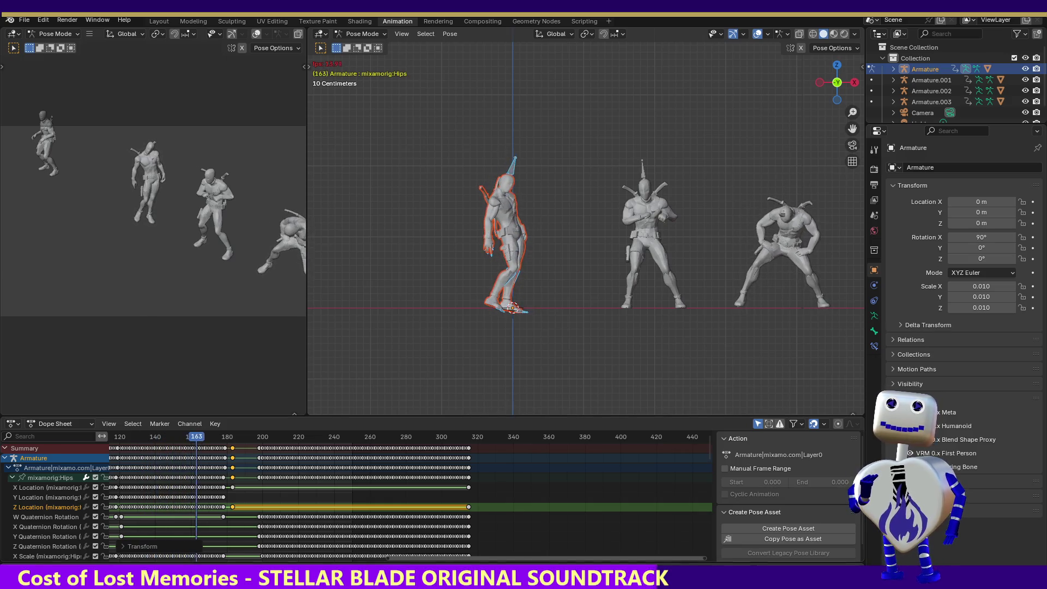
mouse_move(221, 431)
mouse_down()
mouse_move(231, 436)
mouse_move(214, 437)
mouse_move(231, 437)
mouse_up()
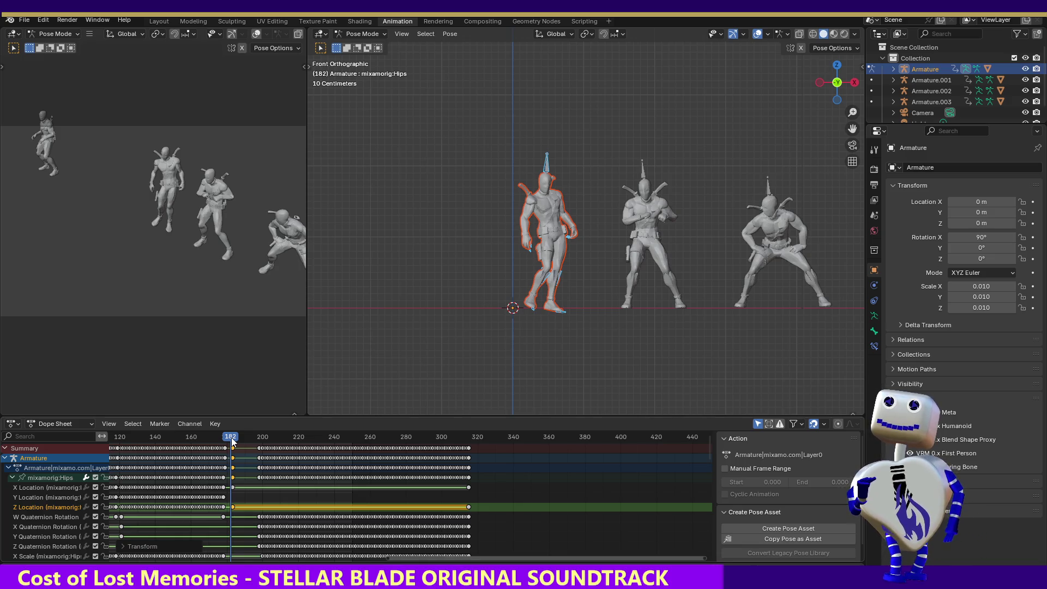
With the playhead at frame 184, readjust the hips X and Z Location keys around frame 183.
click(232, 437)
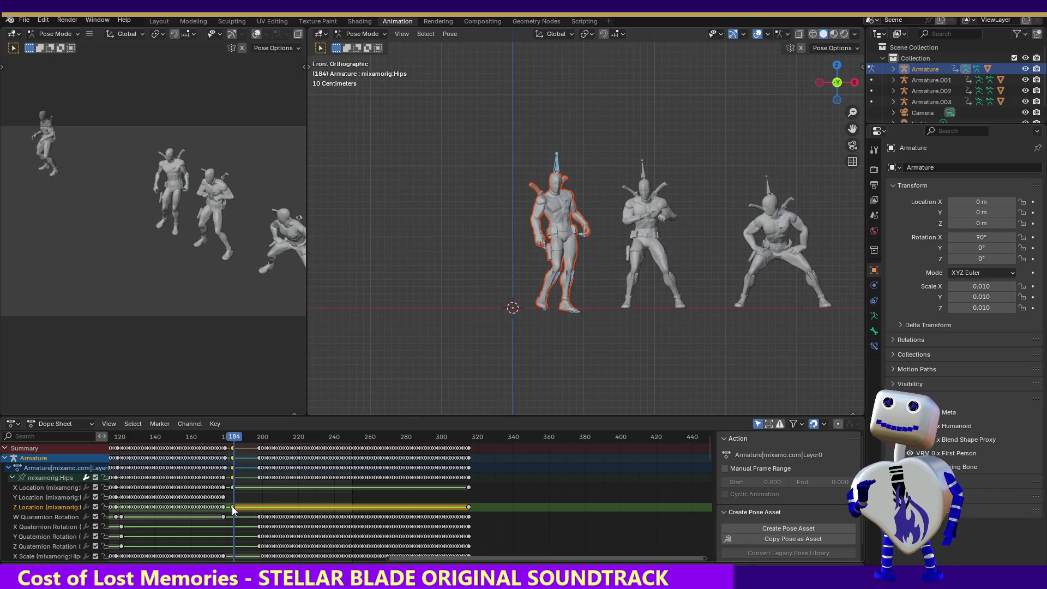
key(g)
click(248, 507)
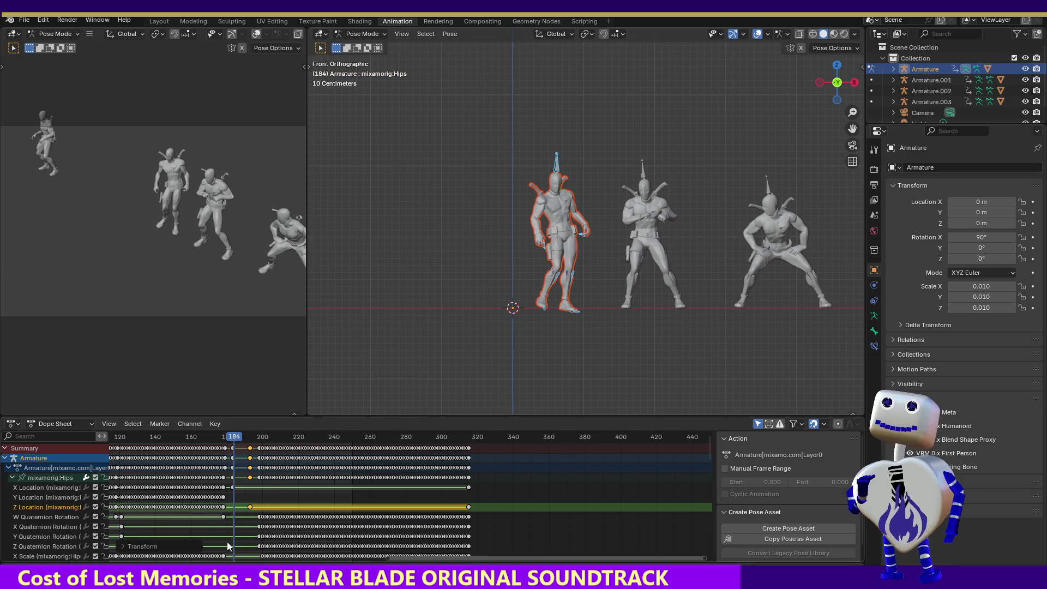
click(233, 487)
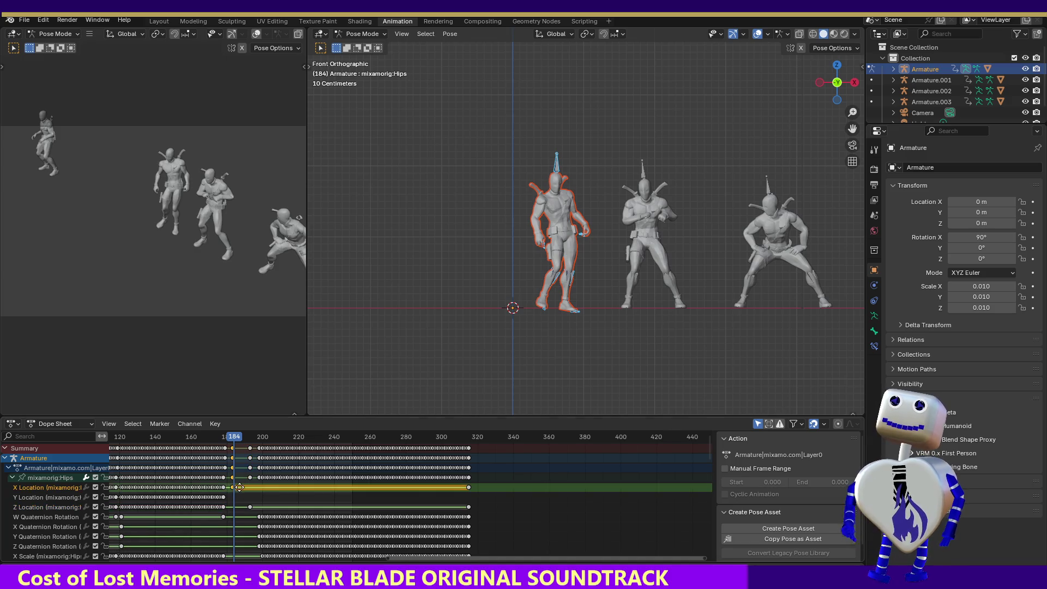
key(g)
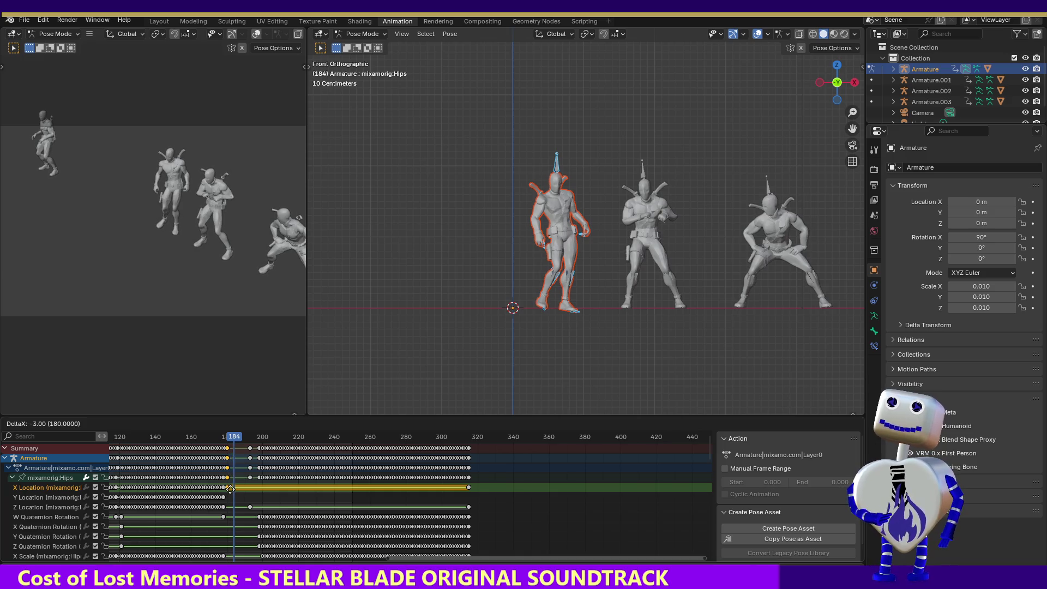
click(230, 489)
click(250, 508)
key(g)
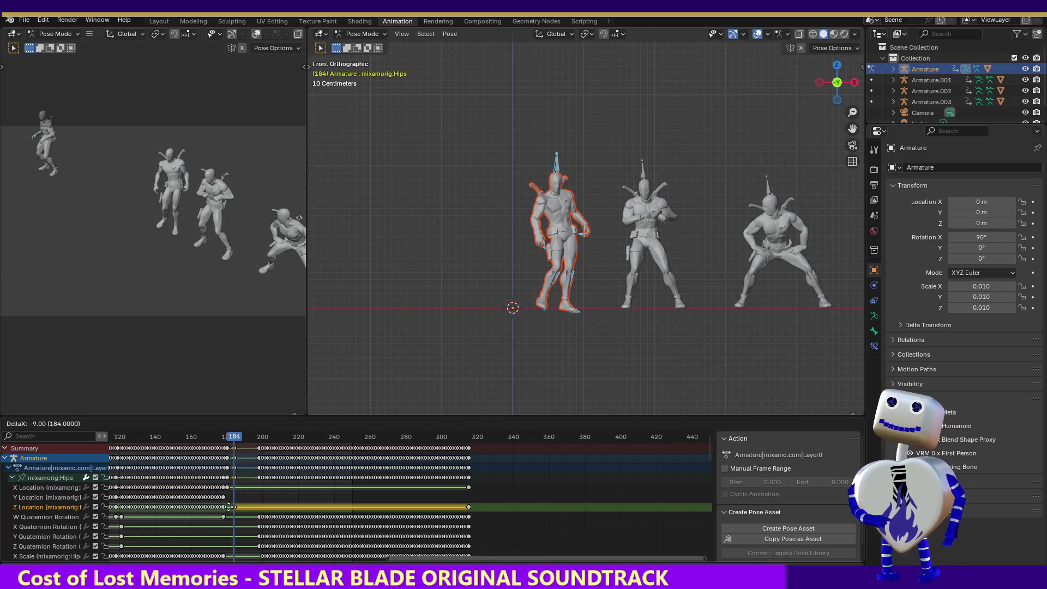
click(228, 510)
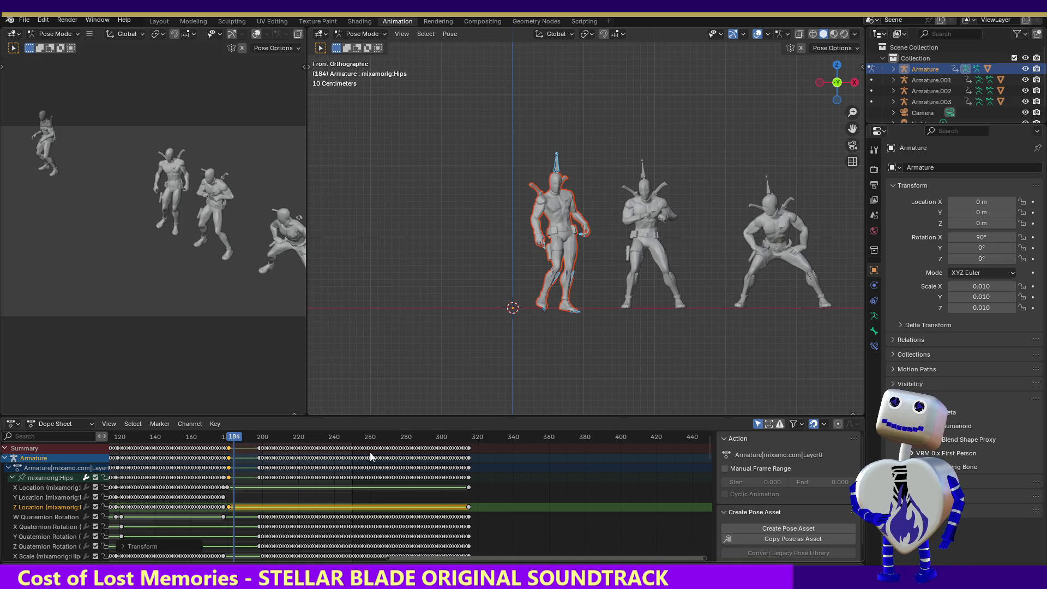
Shift all of the second clip's keys about 14 frames earlier and preview the transition.
drag(489, 451, 251, 444)
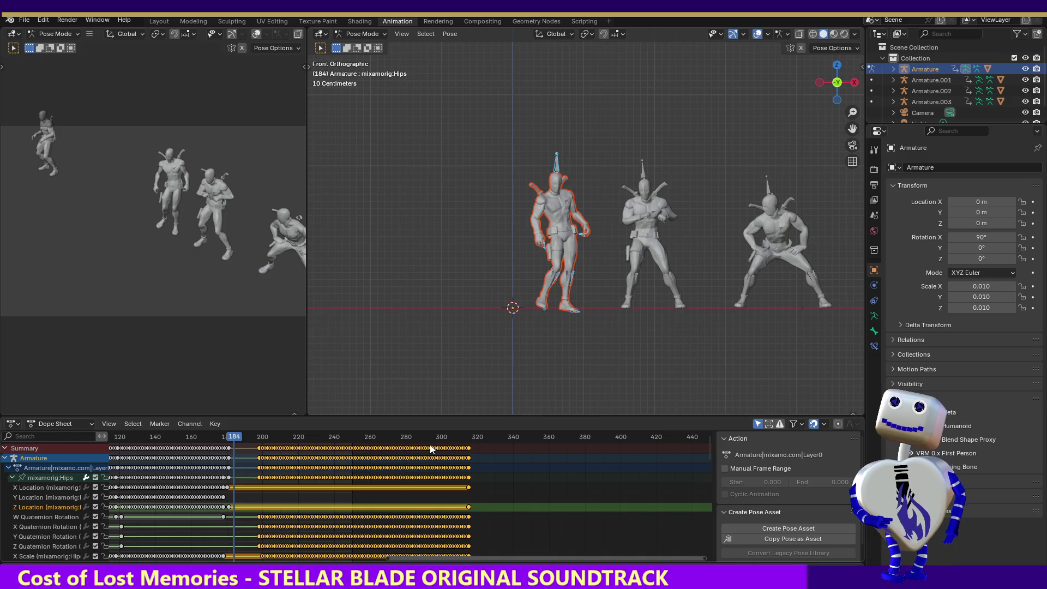
key(g)
click(176, 449)
mouse_move(234, 439)
mouse_down()
mouse_move(128, 437)
mouse_move(279, 440)
mouse_move(467, 469)
mouse_move(182, 467)
mouse_up()
key(space)
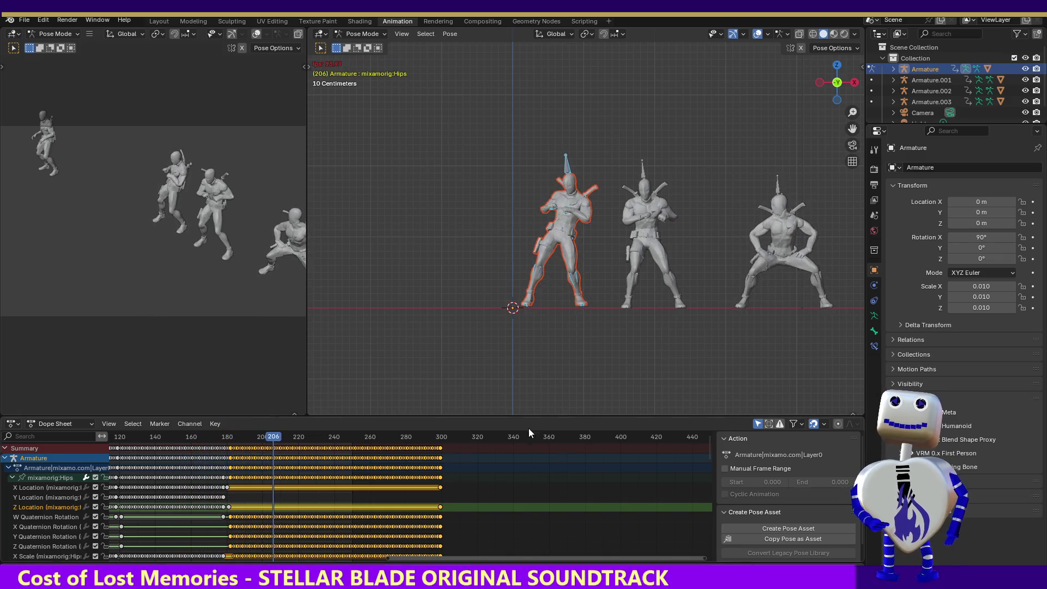
Stop playback, undo five retiming edits, and scrub between frames 159 and 199 to check.
key(space)
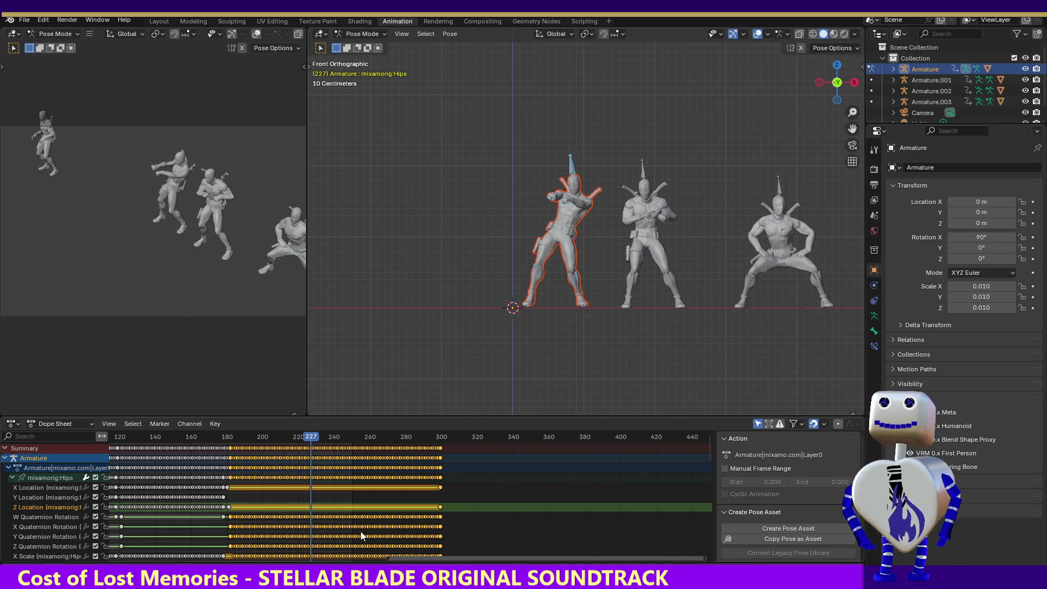
key(ctrl+z)
key(ctrl+z)
key(ctrl+z)
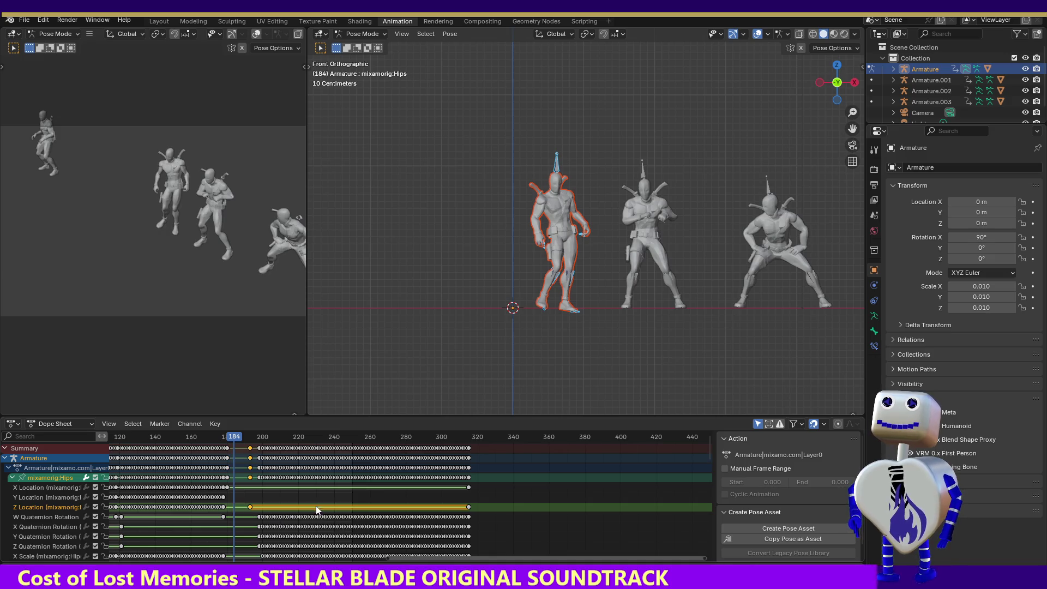
key(ctrl+z)
key(ctrl+z)
key(ctrl+z)
key(ctrl+z)
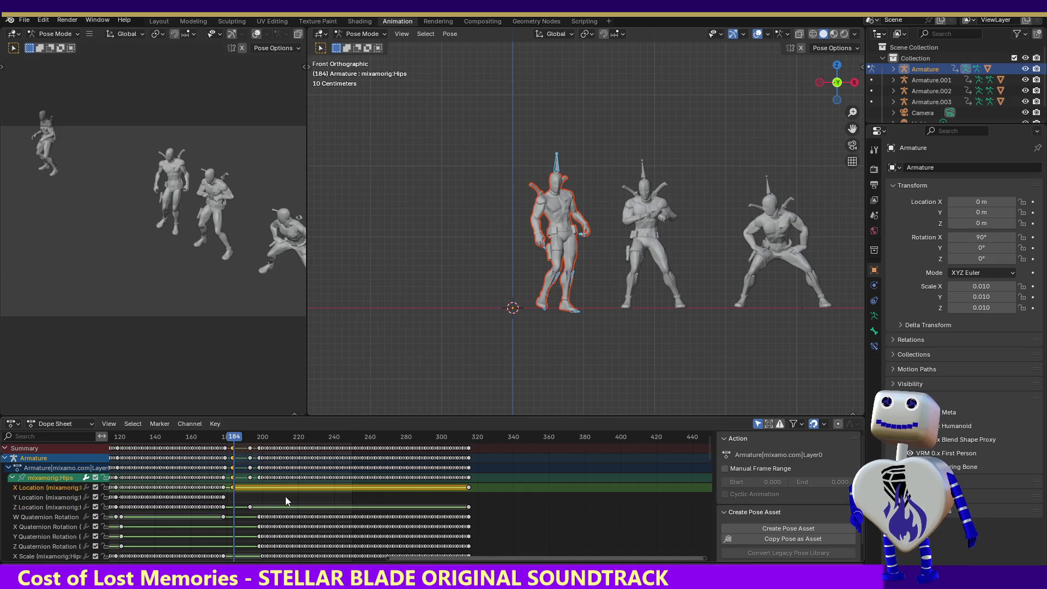
key(ctrl+z)
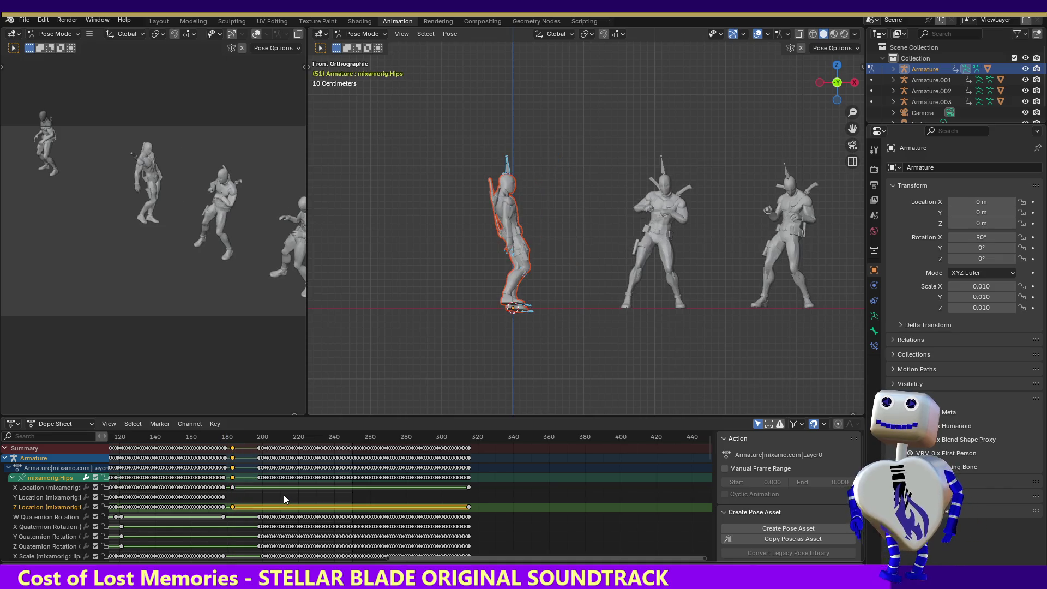
key(ctrl+z)
key(ctrl+z)
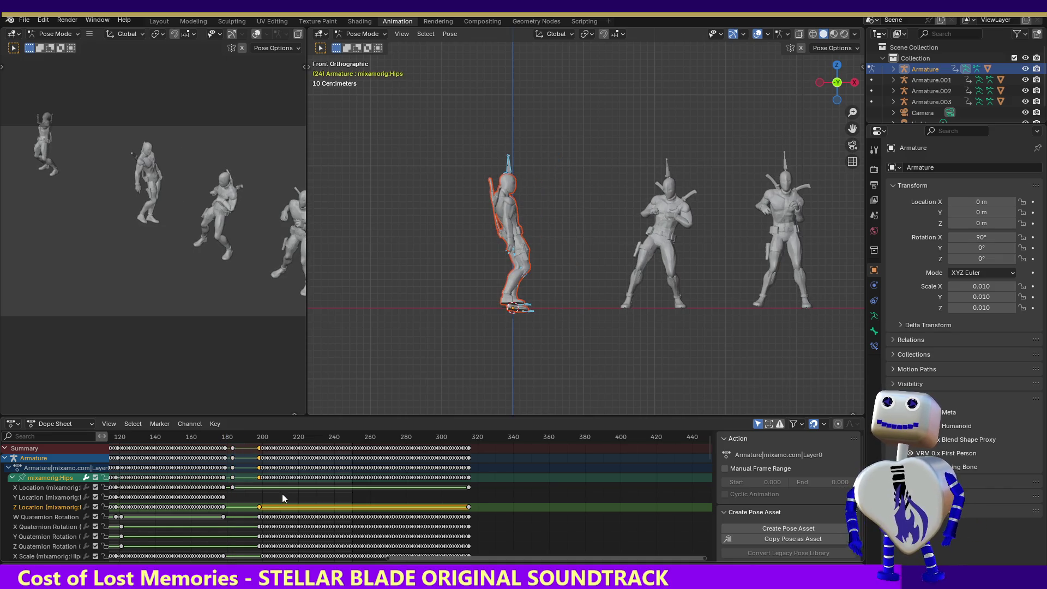
key(ctrl+z)
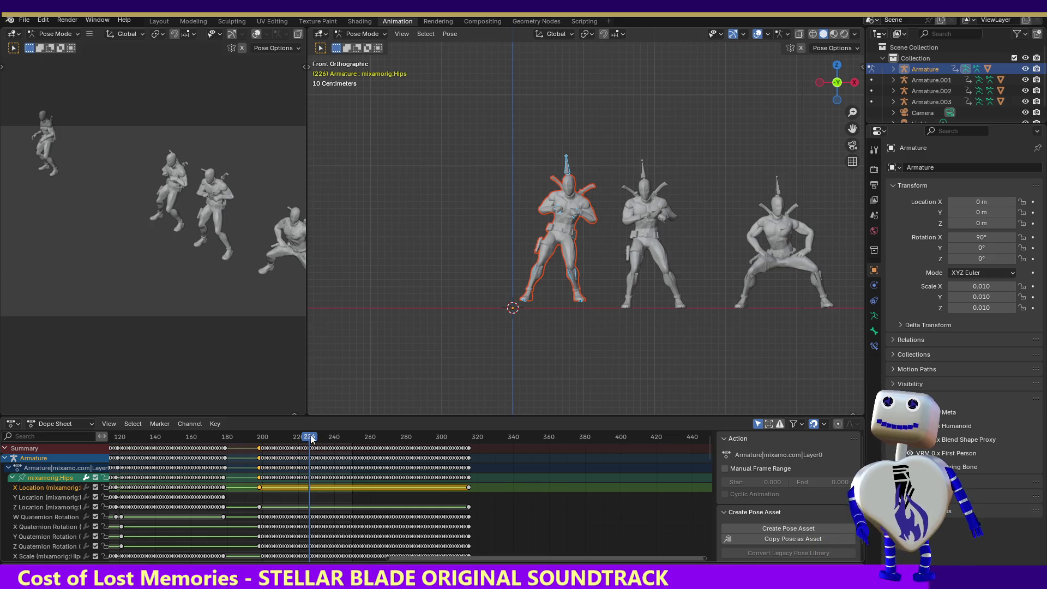
drag(312, 440, 189, 456)
drag(231, 458, 262, 461)
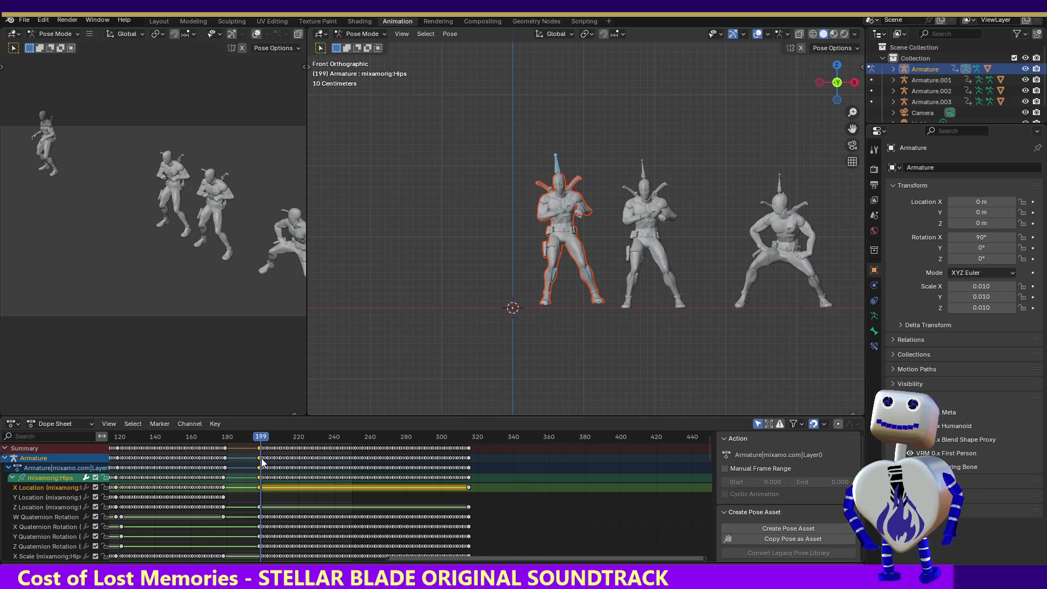
mouse_move(262, 462)
mouse_down()
mouse_move(208, 464)
mouse_move(230, 468)
mouse_up()
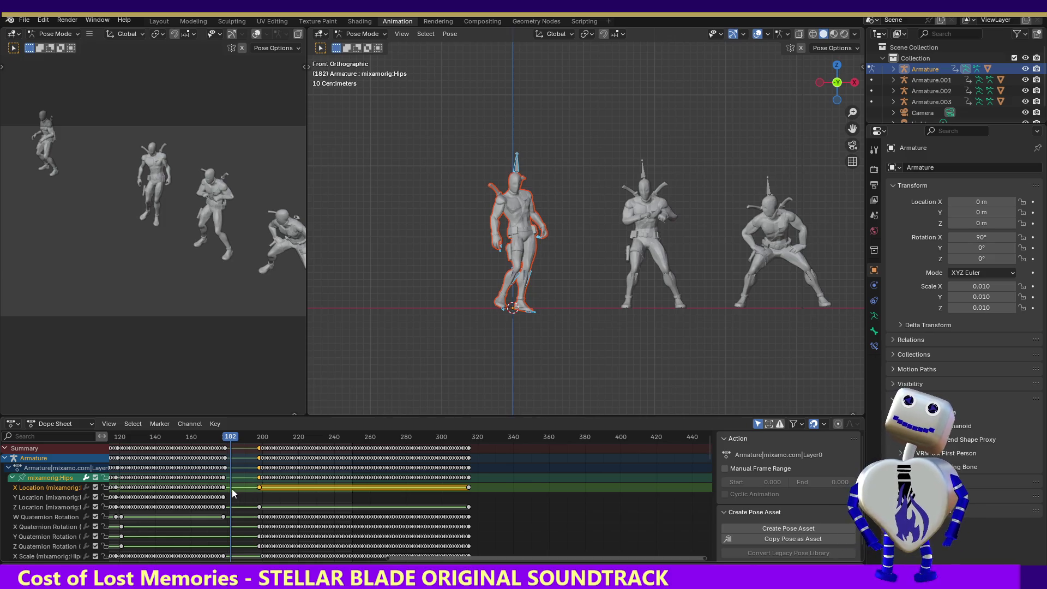
Select the hips location keys near frame 180 and paste them at frame 188.
key(alt+a)
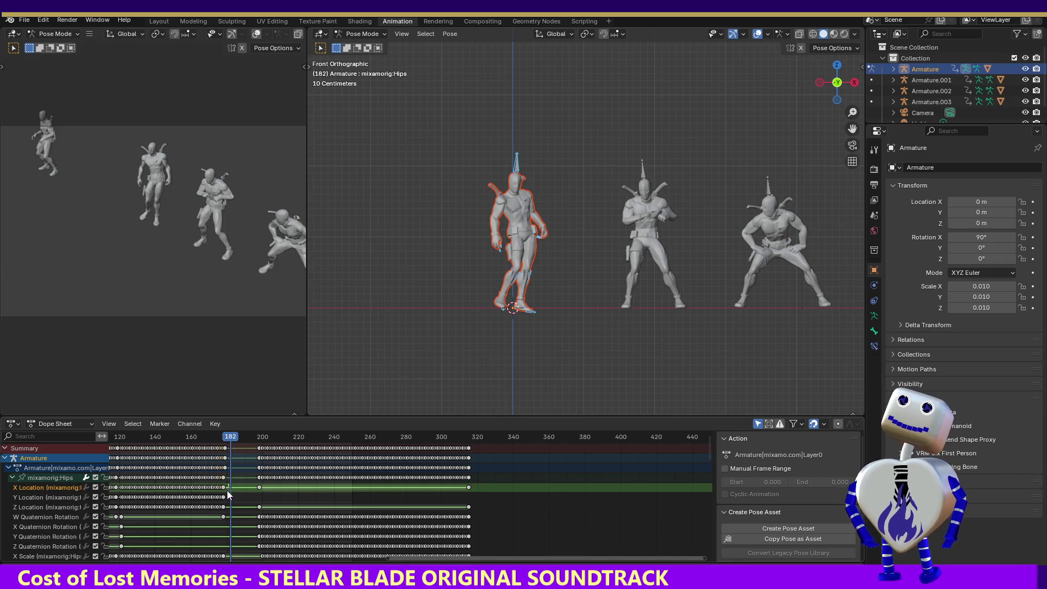
drag(224, 509, 224, 509)
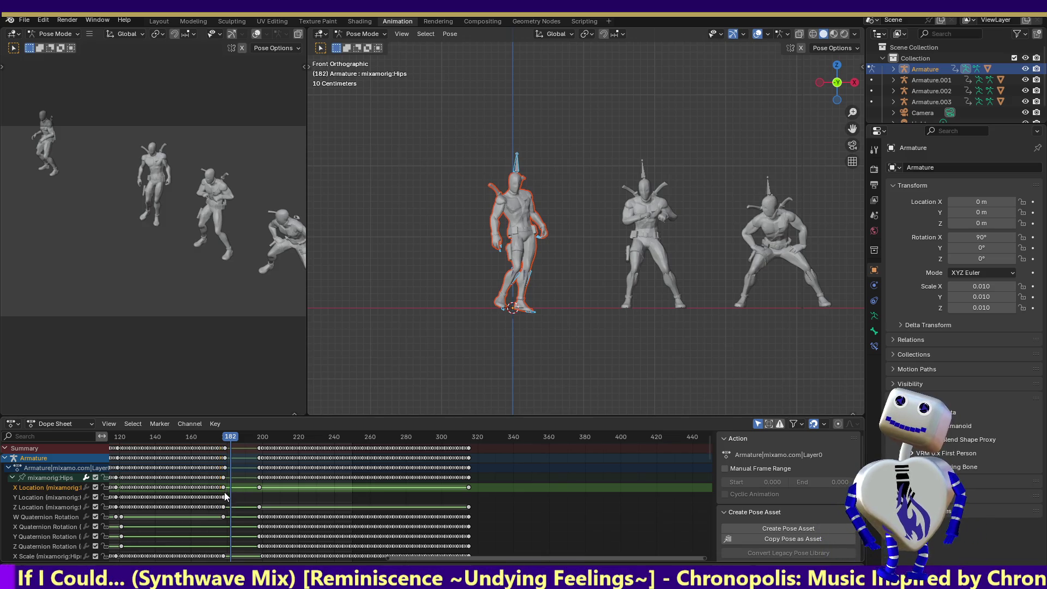
click(224, 494)
click(235, 488)
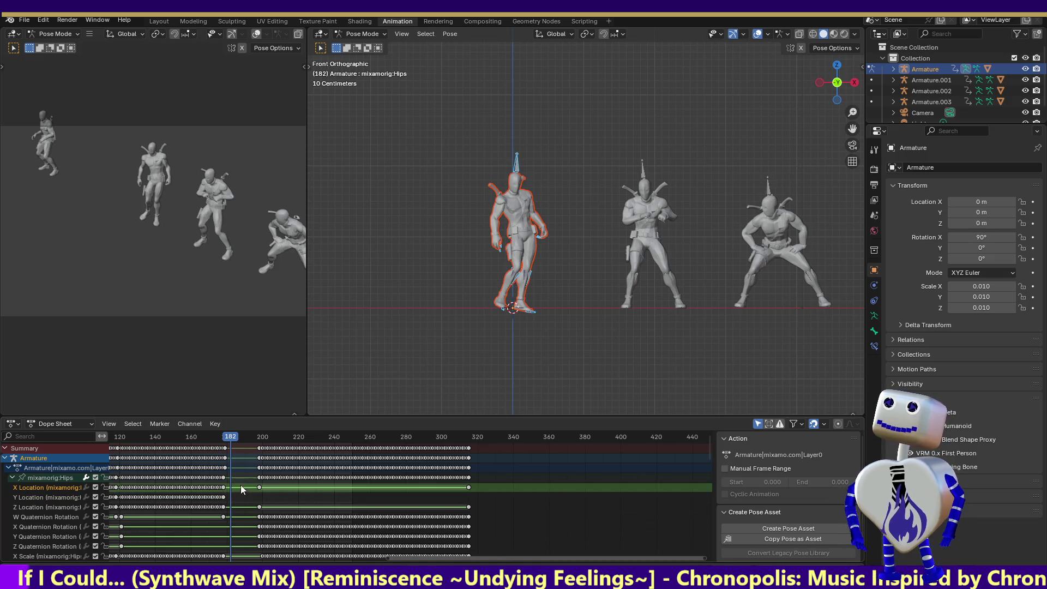
drag(227, 507, 224, 512)
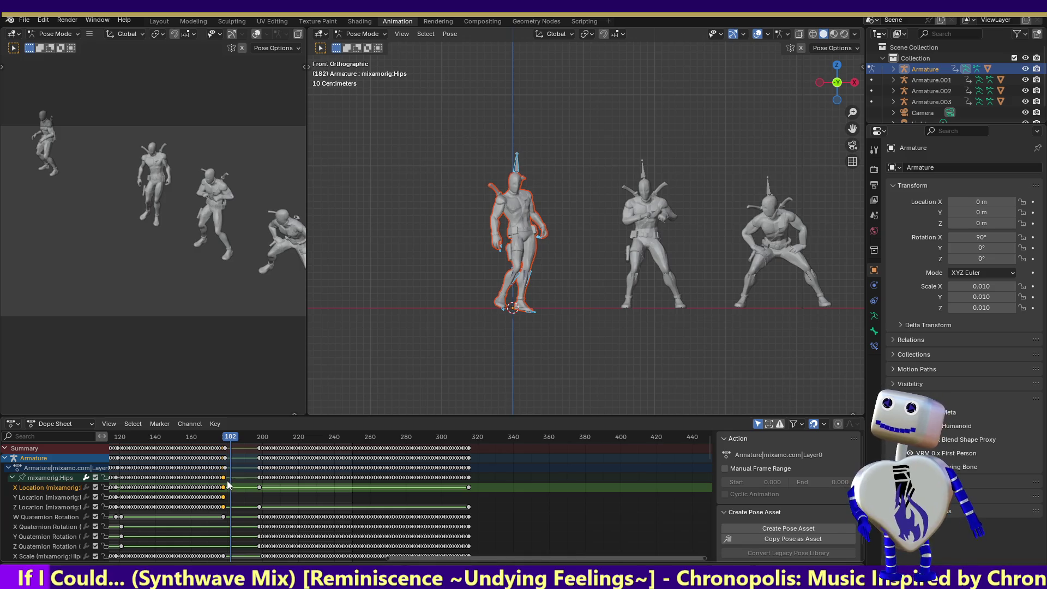
drag(228, 438, 256, 453)
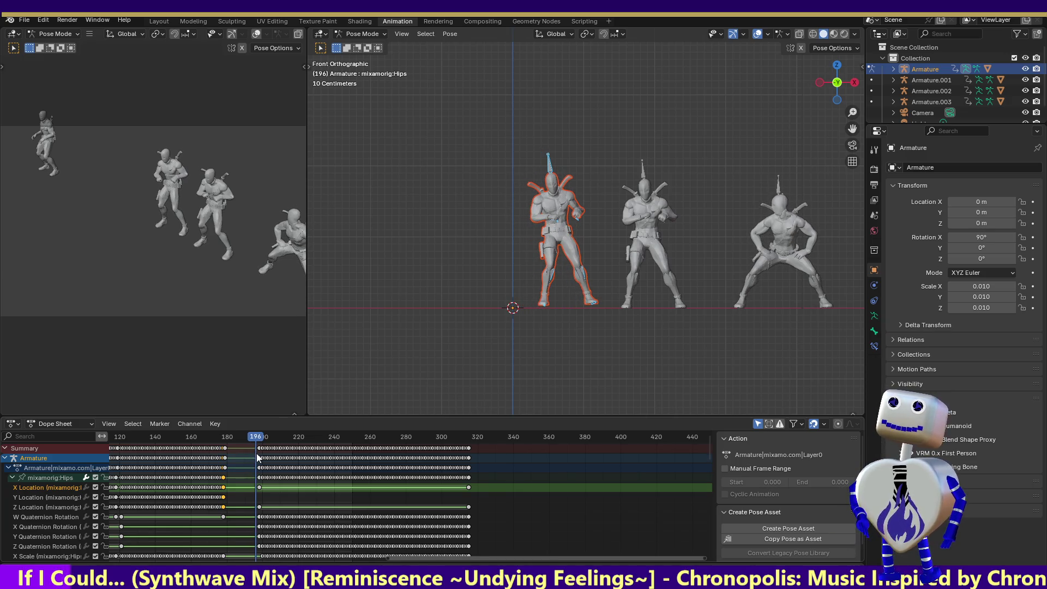
key(Down)
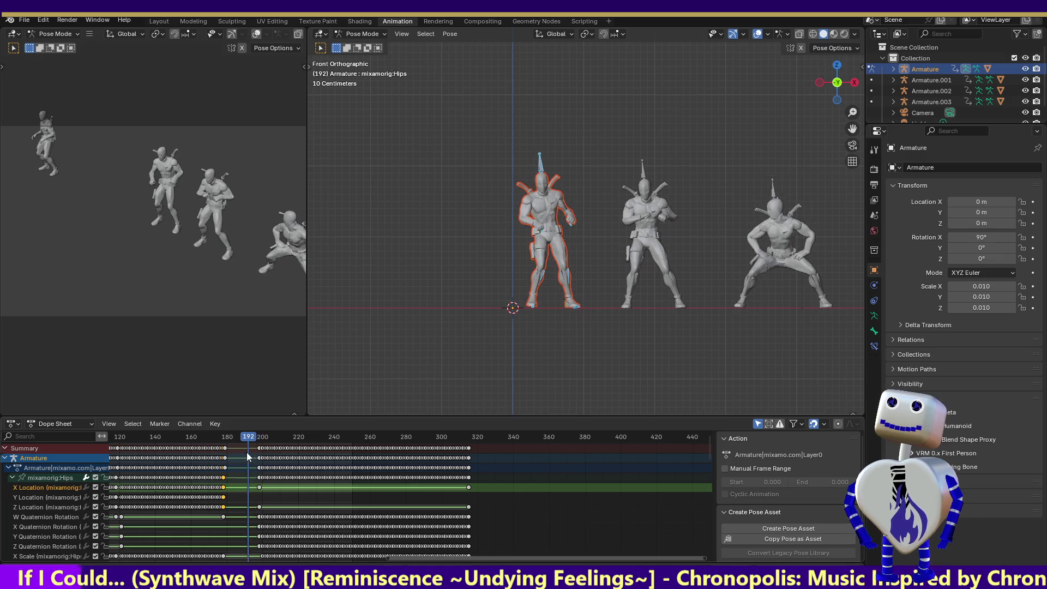
key(ctrl+v)
key(ctrl+z)
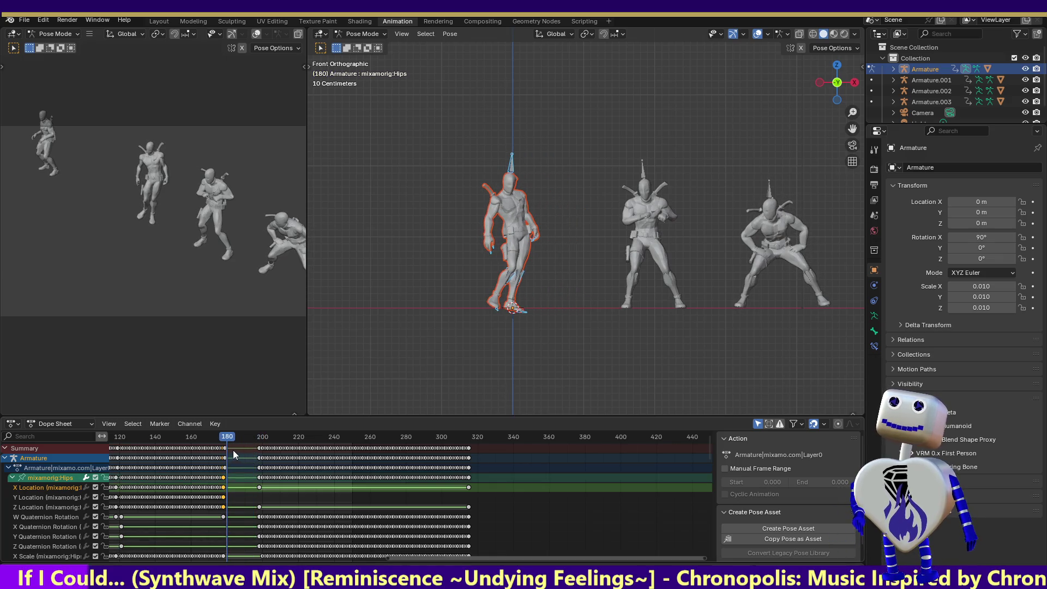
drag(227, 440, 241, 443)
key(ctrl+v)
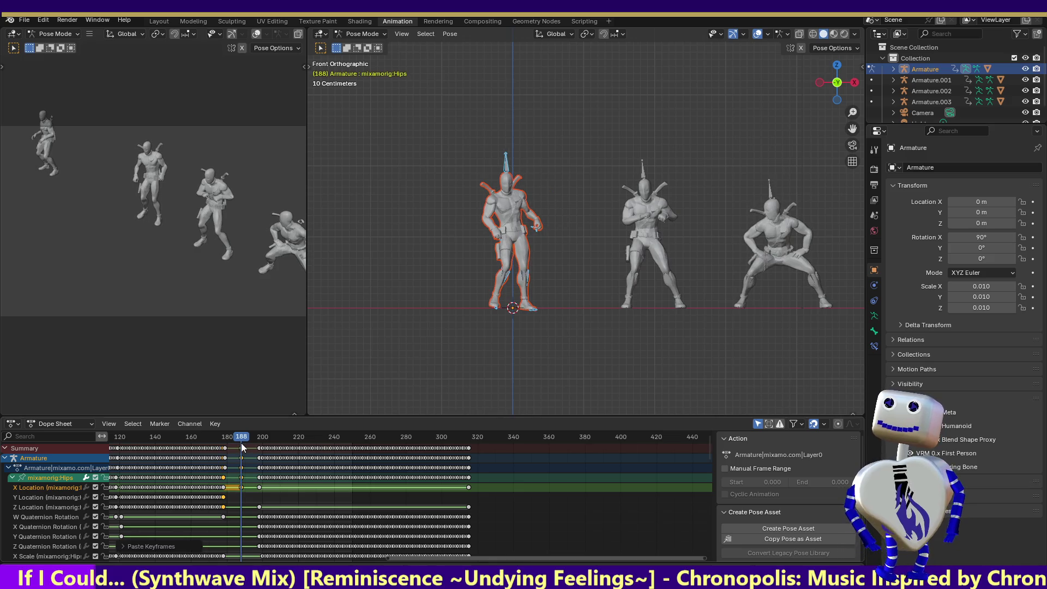
Preview the transition from frame 173, undo the paste, and rewind to frame 118.
click(223, 498)
click(224, 497)
mouse_move(241, 439)
mouse_down()
mouse_move(215, 439)
mouse_move(283, 451)
mouse_move(121, 453)
mouse_up()
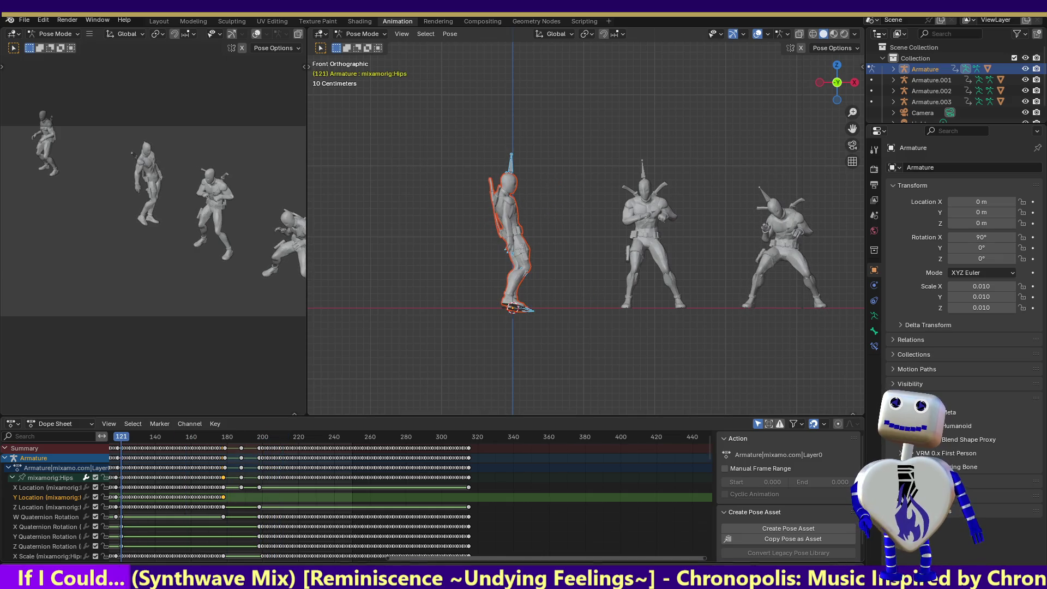
key(space)
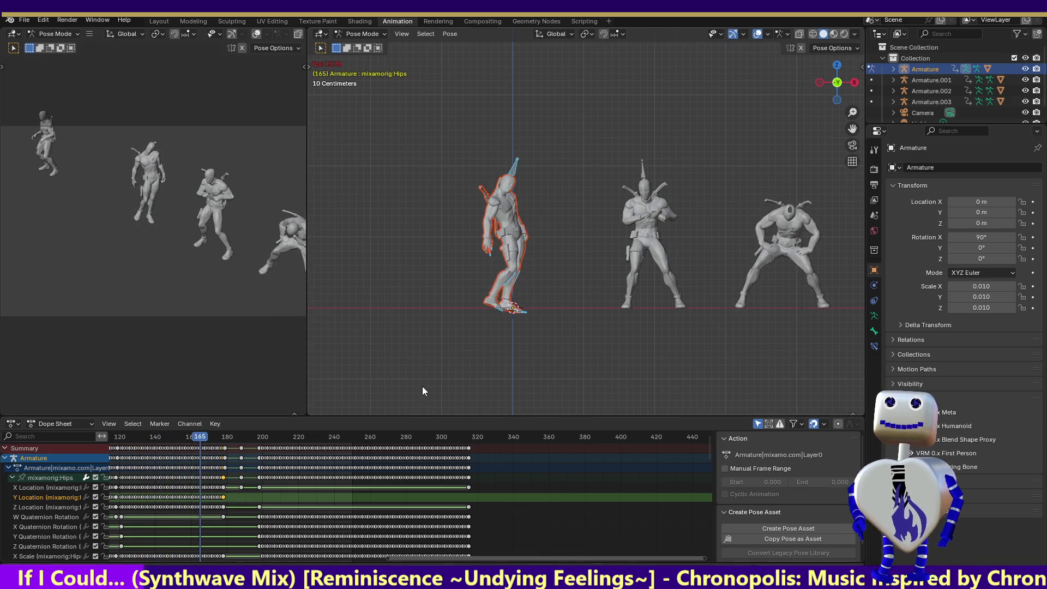
click(222, 514)
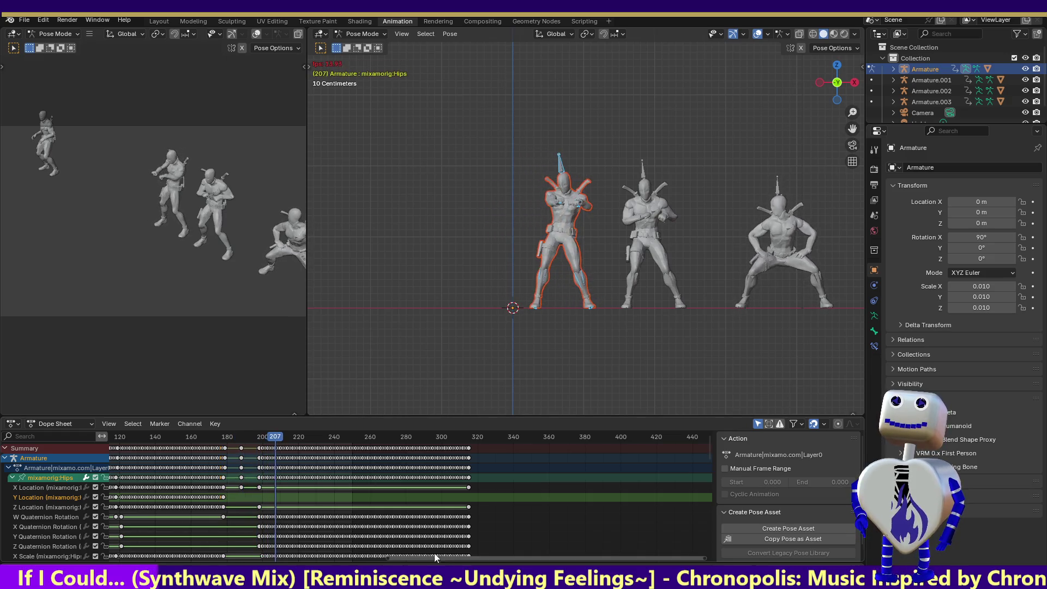
key(space)
key(ctrl+z)
key(ctrl+z)
key(ctrl+z)
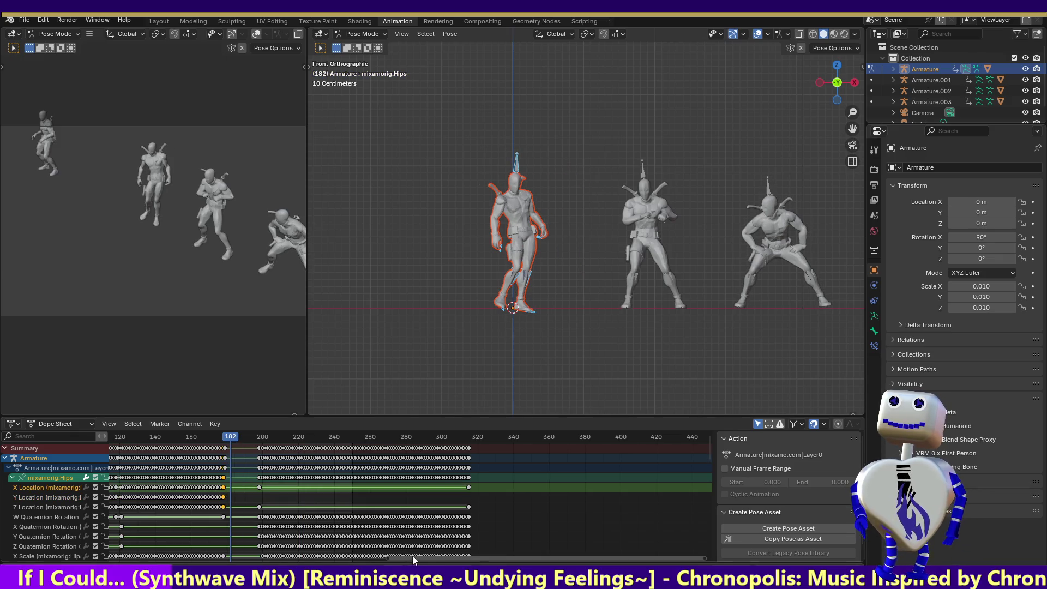
key(ctrl+z)
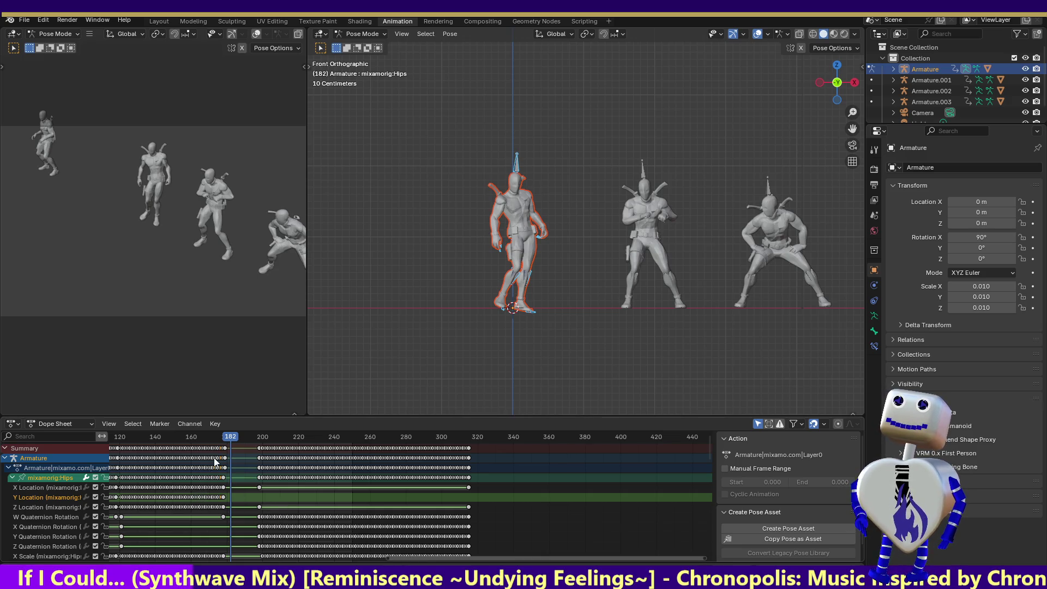
mouse_move(227, 430)
mouse_down()
mouse_move(114, 440)
mouse_move(124, 474)
mouse_up()
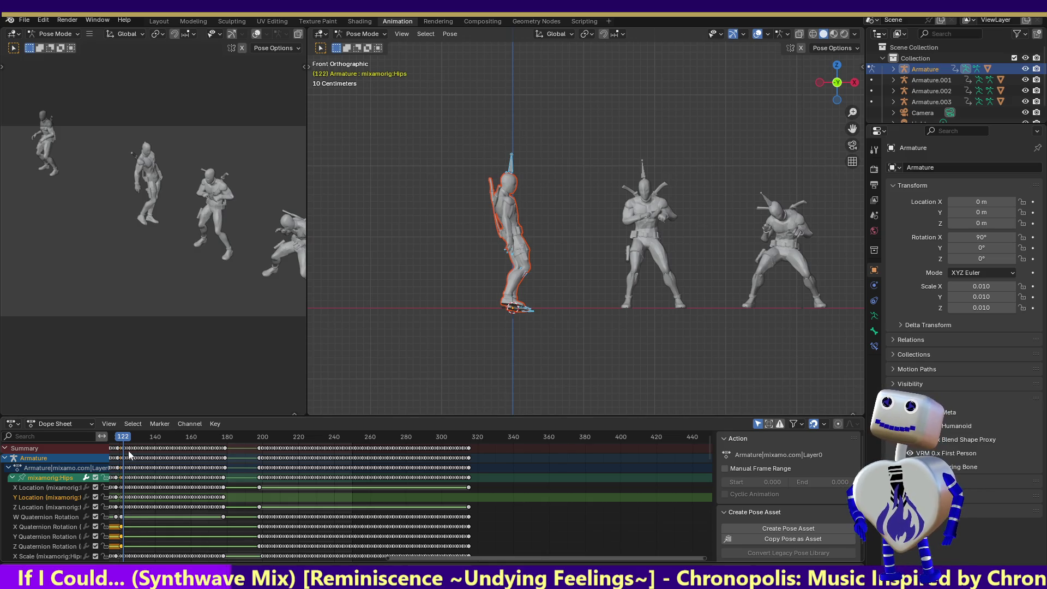
Paste the copied hips keys onto the X, Y and Z Quaternion Rotation channels at frame 178.
drag(123, 438, 224, 462)
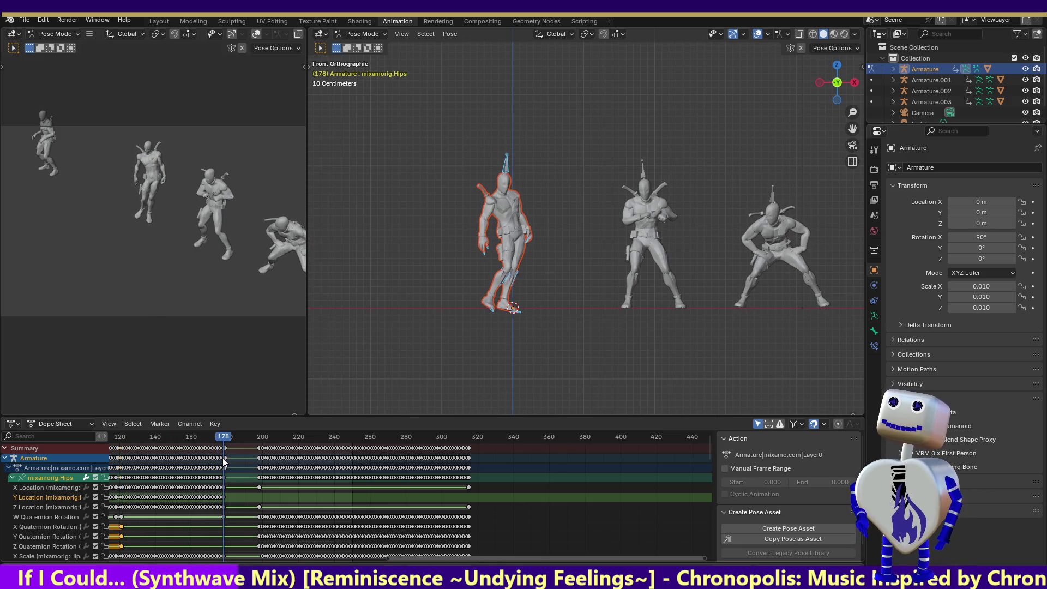
key(ctrl+v)
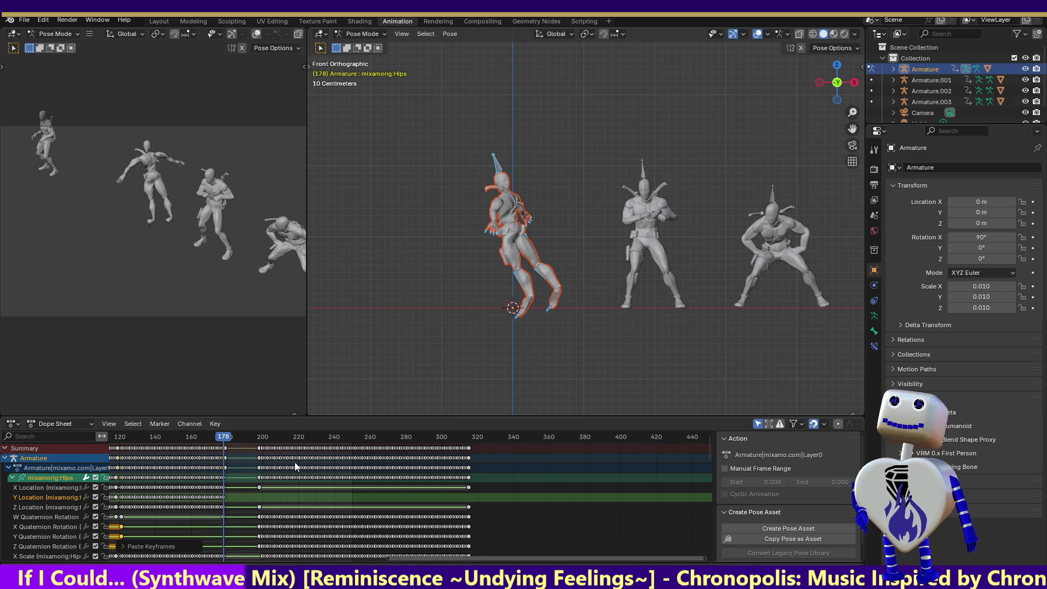
key(ctrl+z)
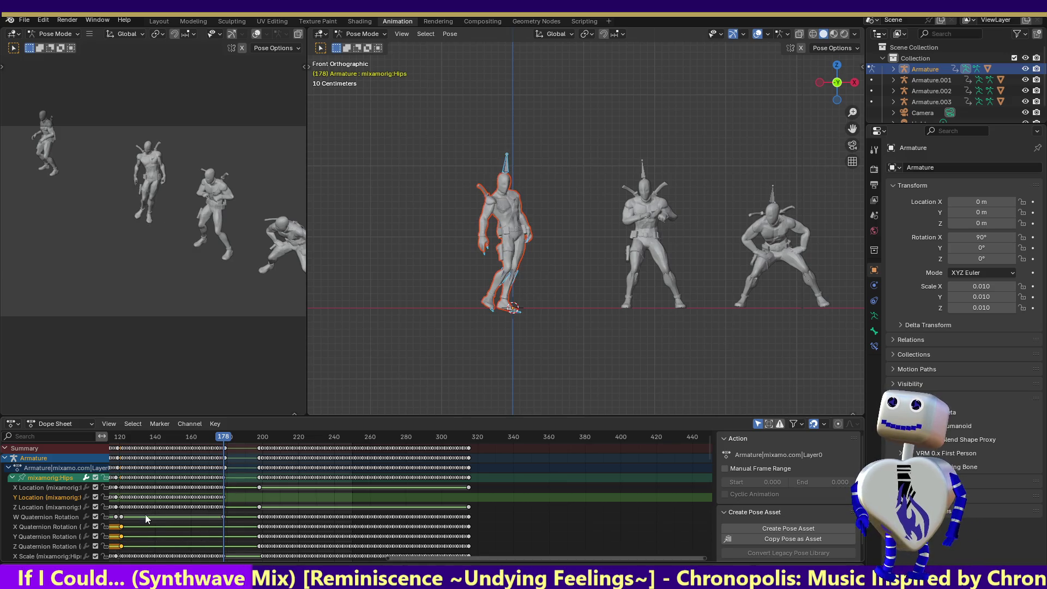
click(151, 523)
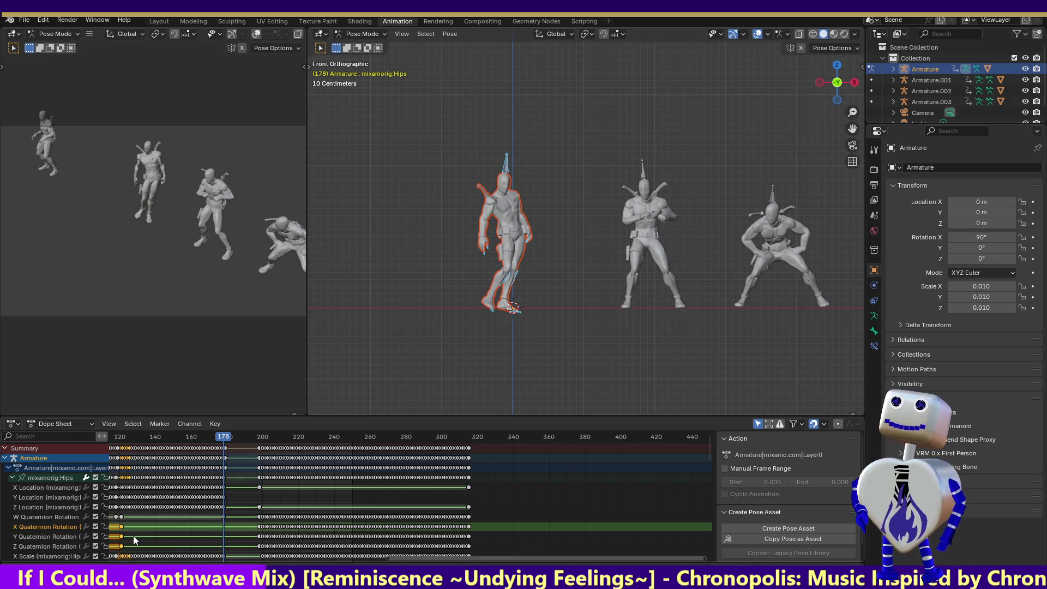
click(155, 527)
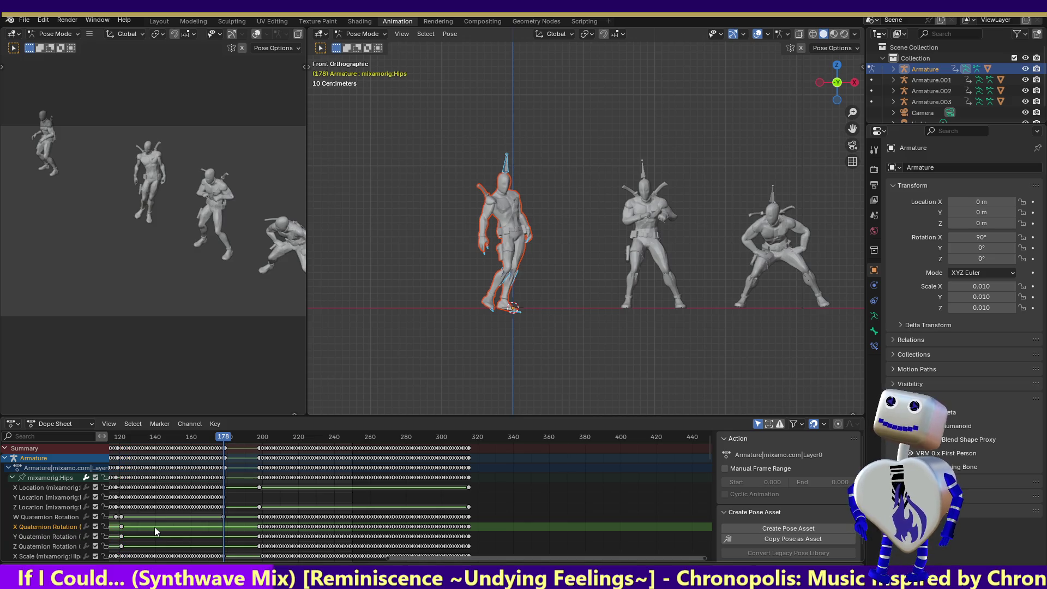
drag(133, 525, 120, 550)
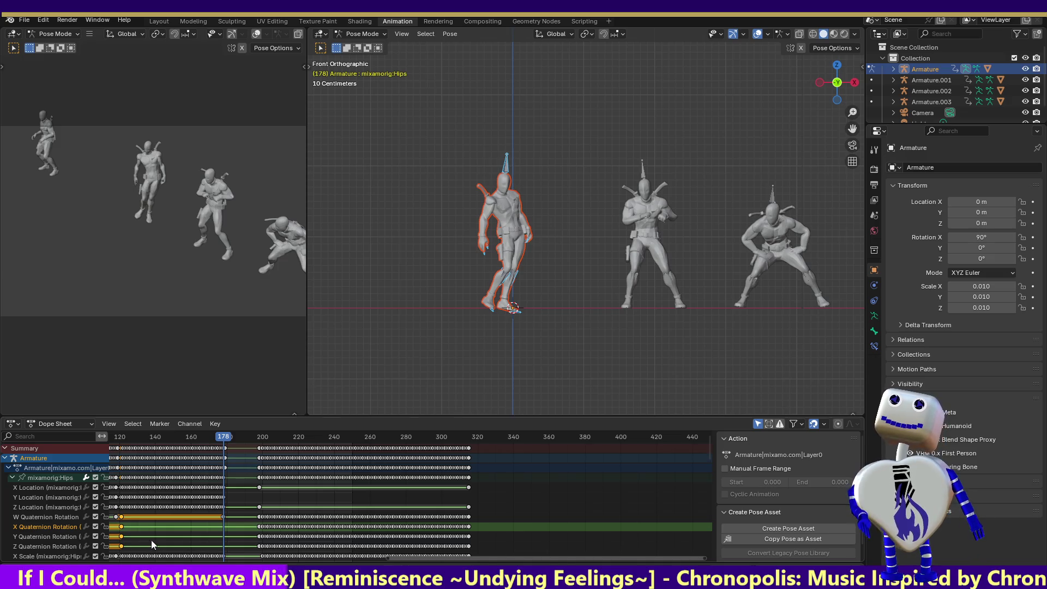
ctrl+click(58, 538)
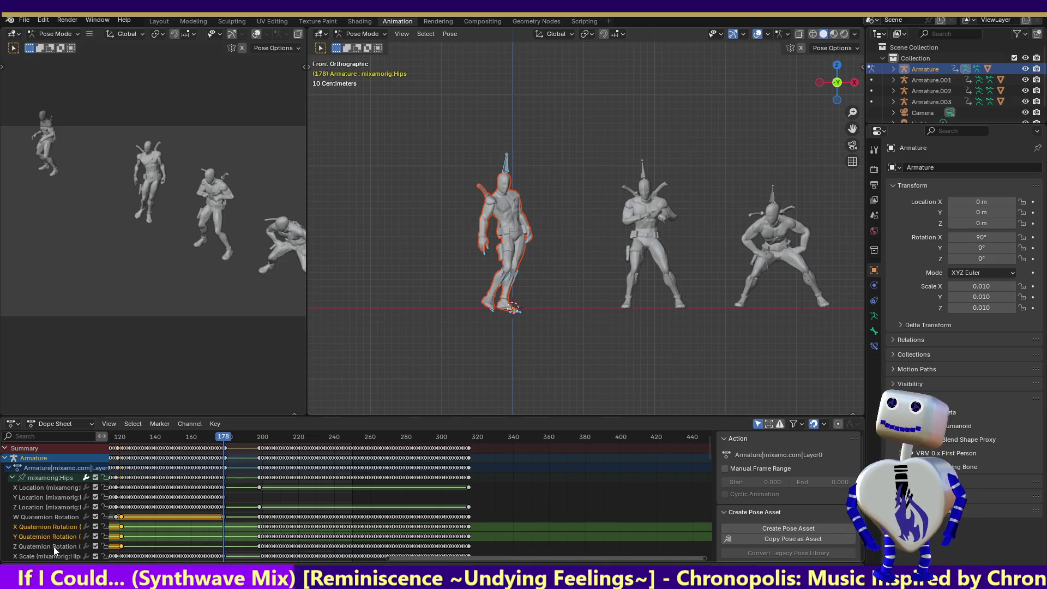
ctrl+click(58, 547)
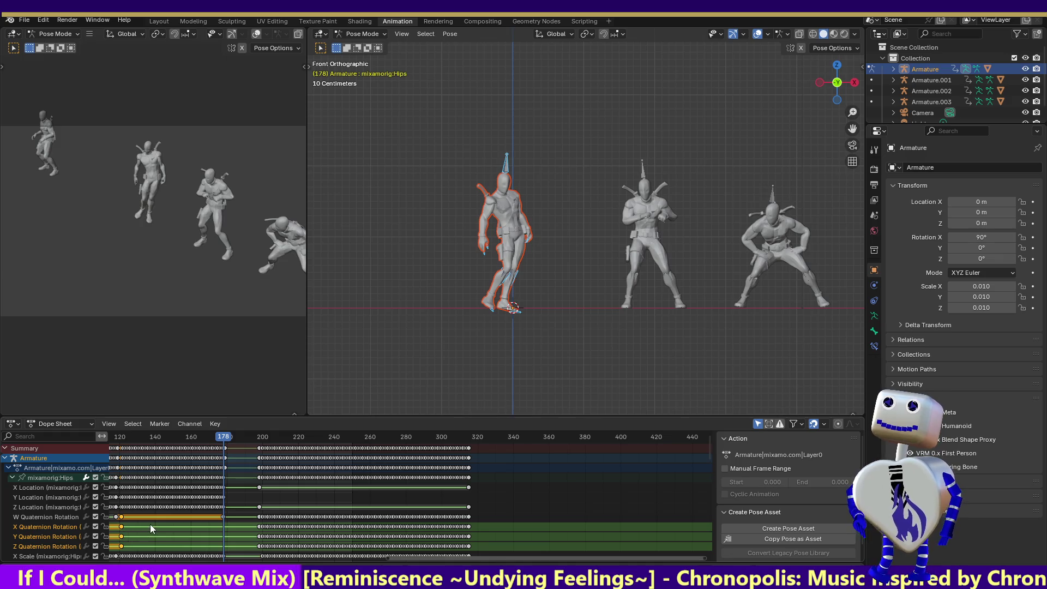
key(ctrl+v)
Preview from frame 168, then slide the second clip's keys to start near frame 188.
drag(205, 440, 205, 440)
key(space)
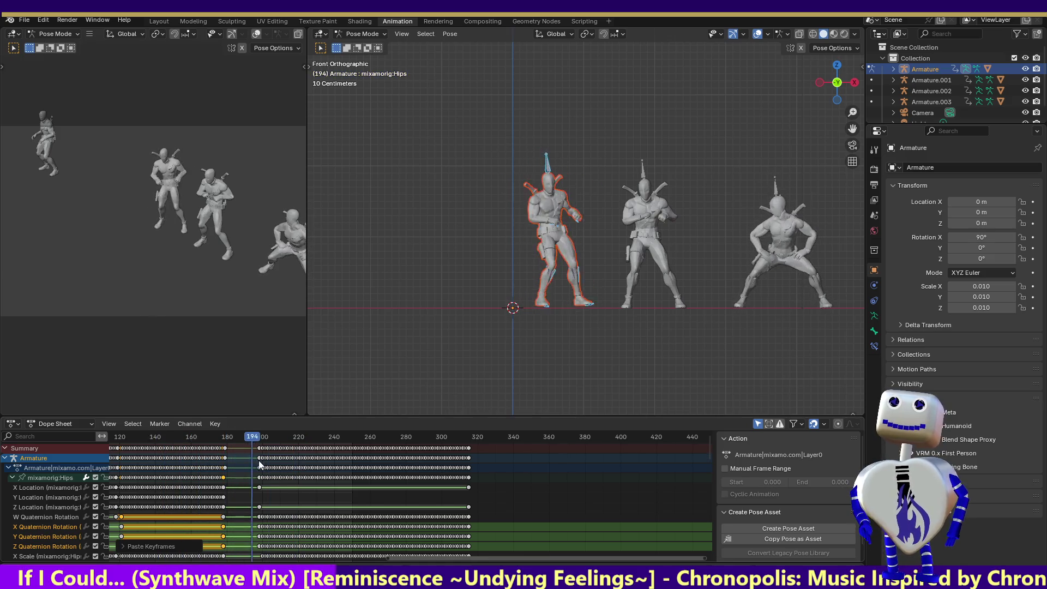
key(Escape)
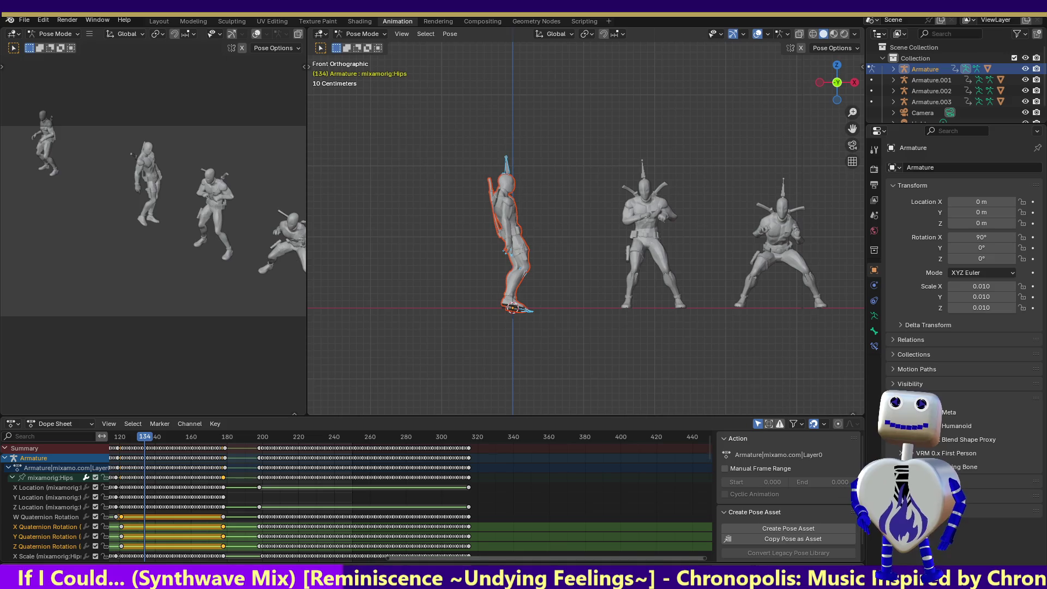
key(space)
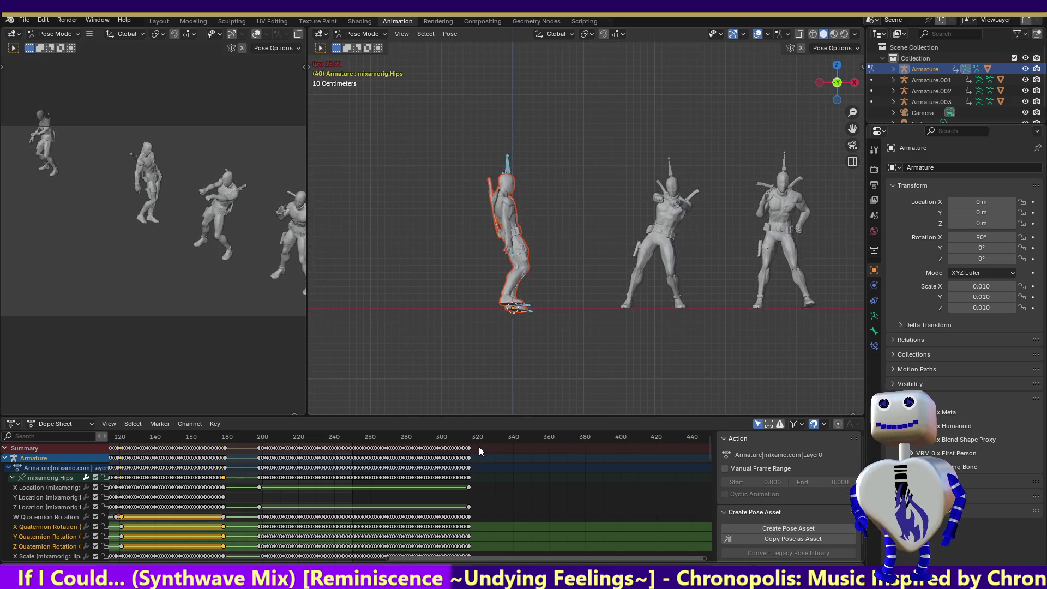
drag(479, 447, 253, 447)
key(g)
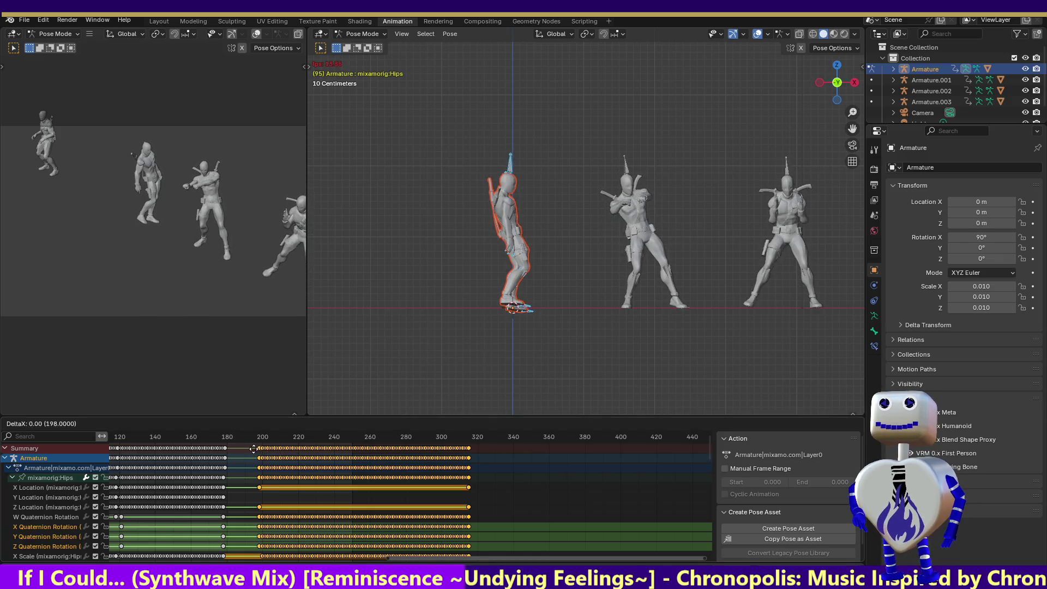
click(238, 450)
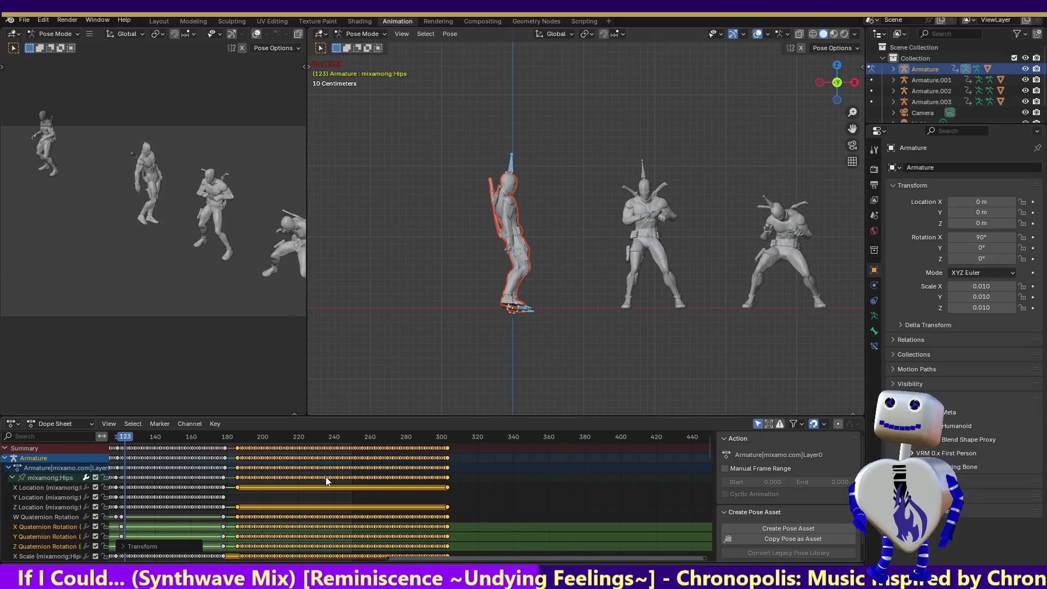
key(s)
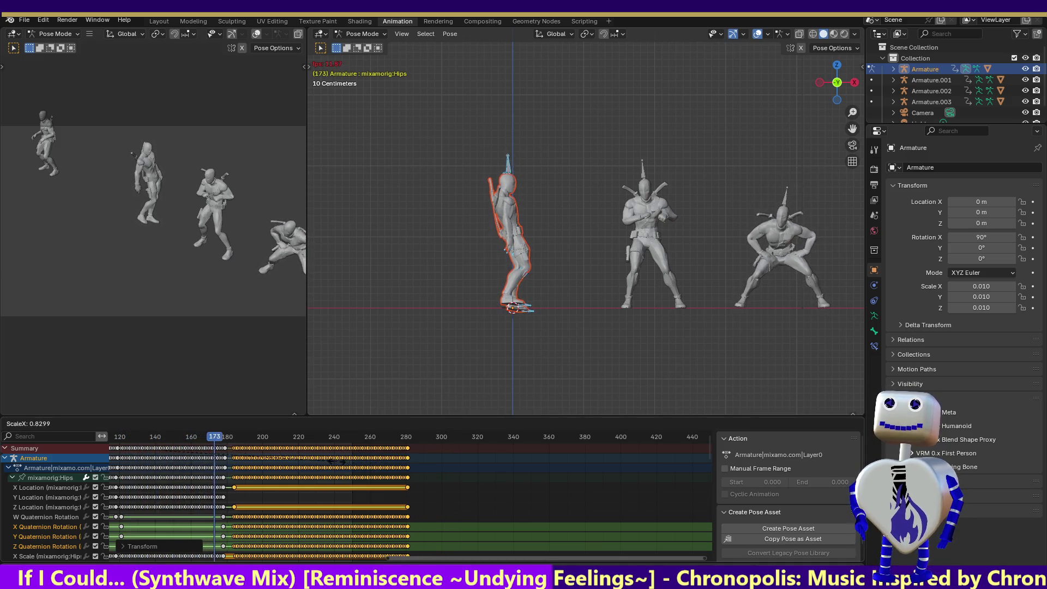
Scale the second clip's keys down so it ends near frame 280, cancelling a second rescale.
click(329, 462)
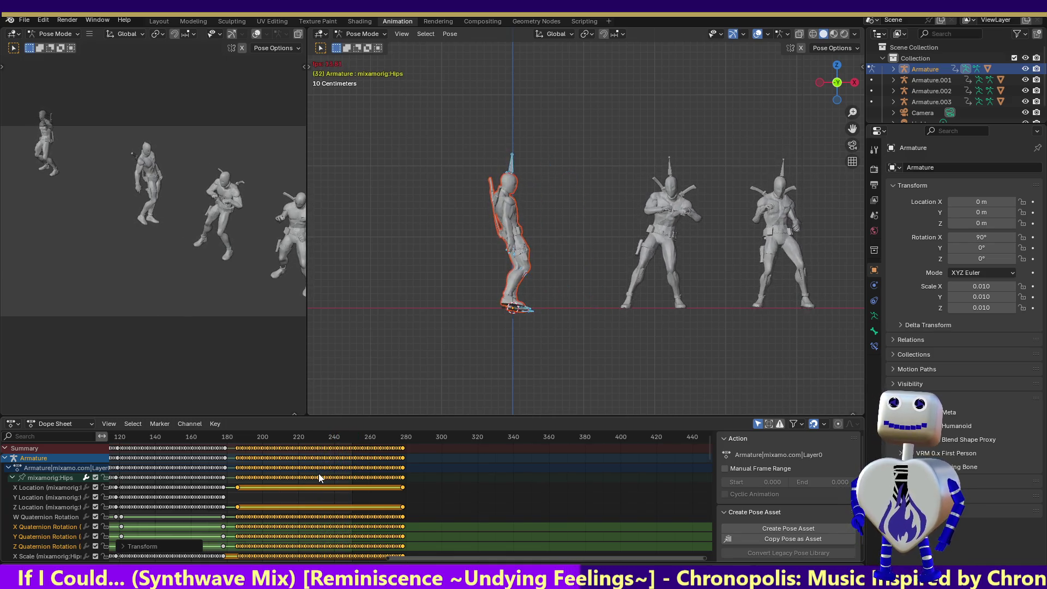
key(s)
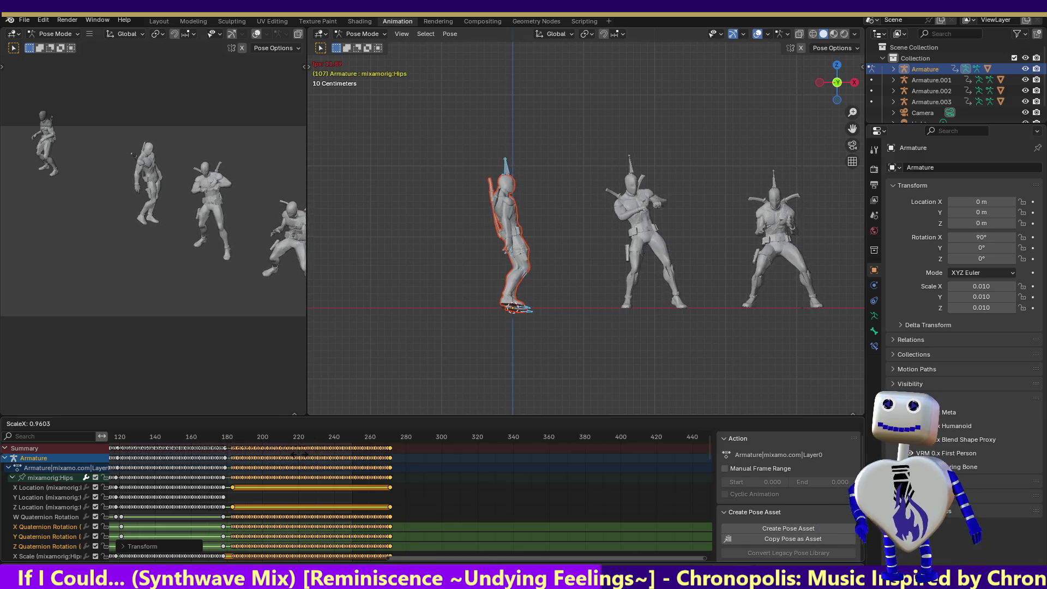
right_click(309, 479)
right_click(313, 482)
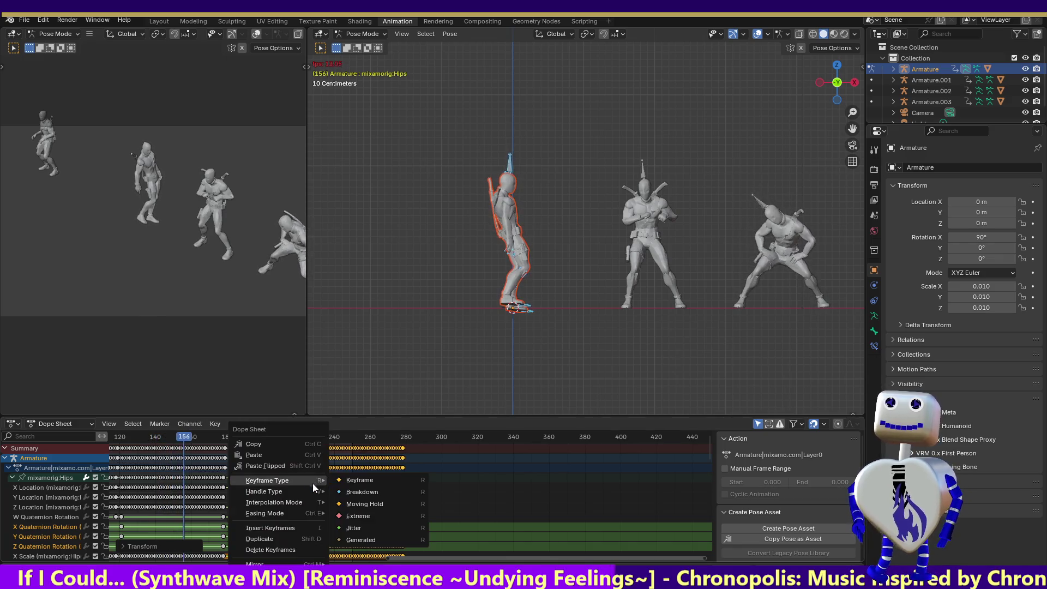
click(342, 483)
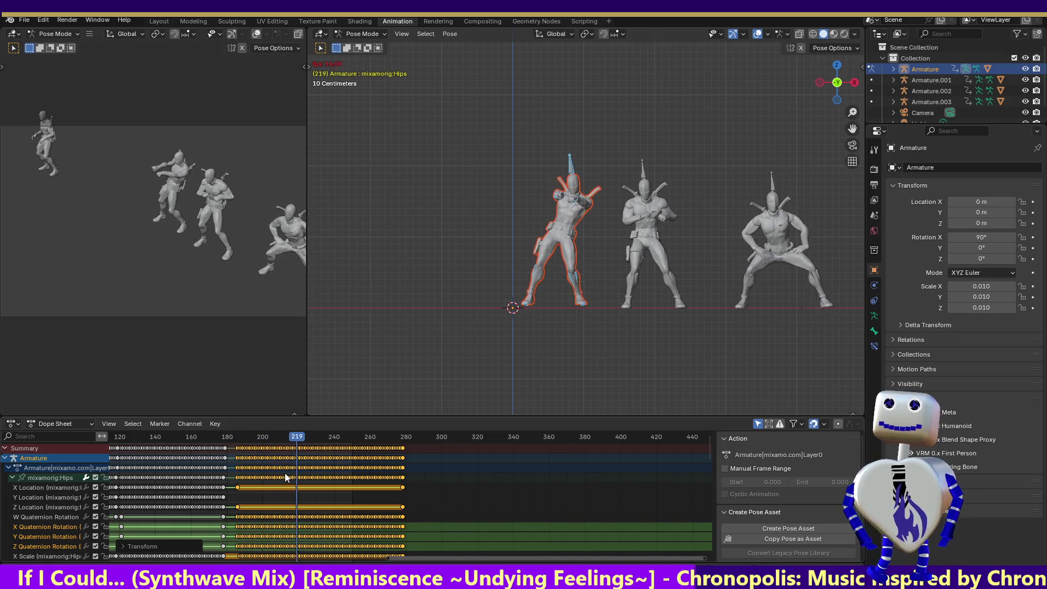
Scale the second clip's keys down twice, to 0.8691, and move them near frame 252.
key(s)
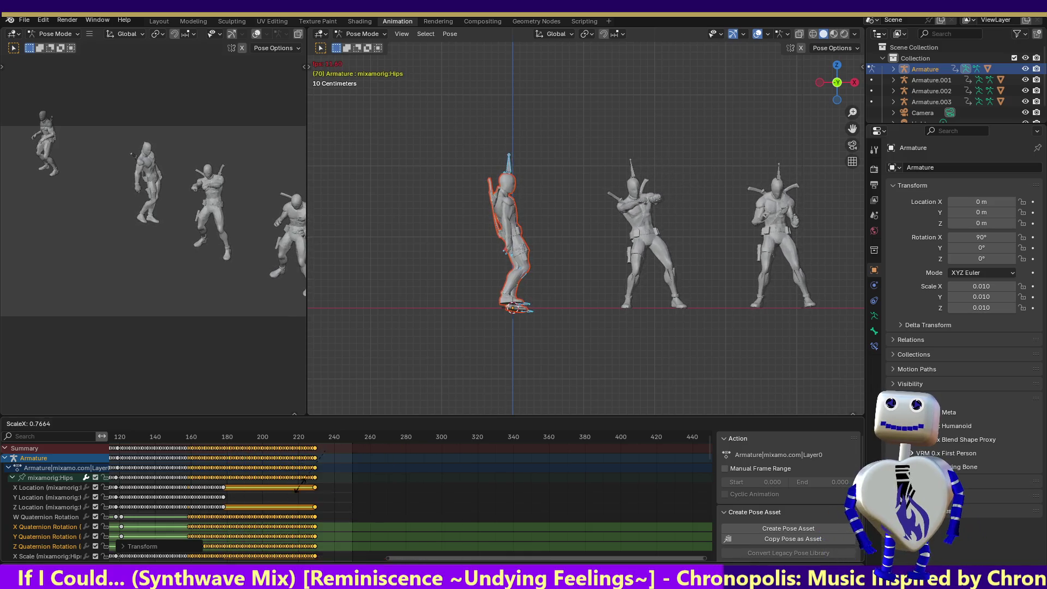
click(267, 488)
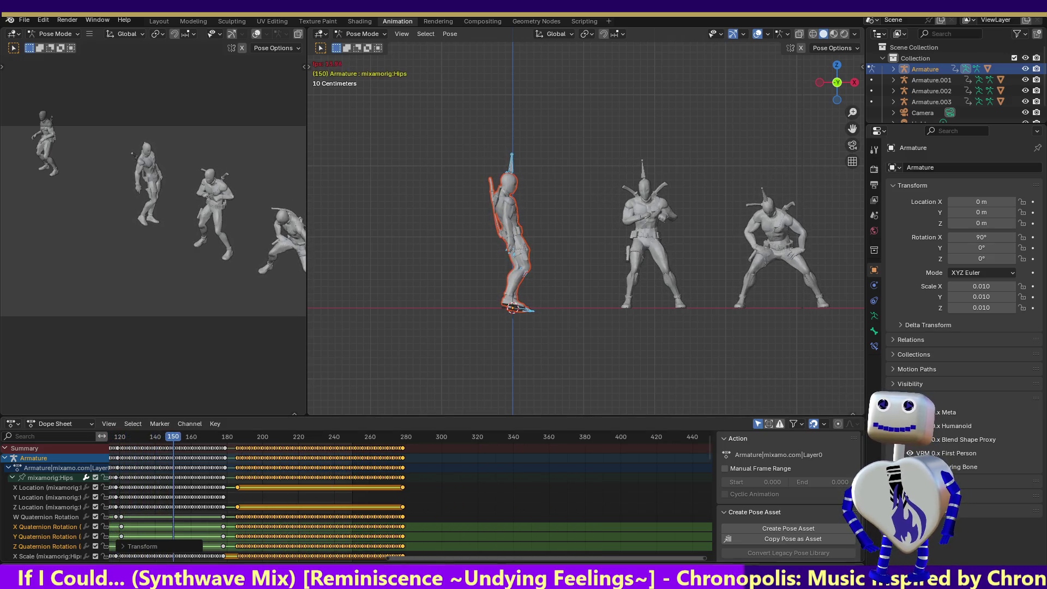
key(s)
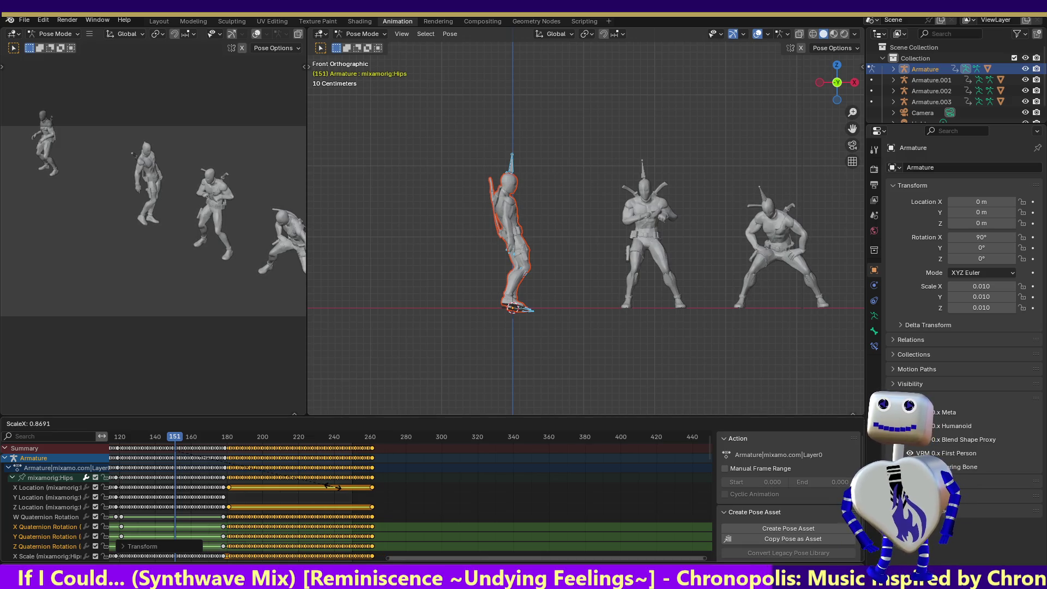
click(332, 487)
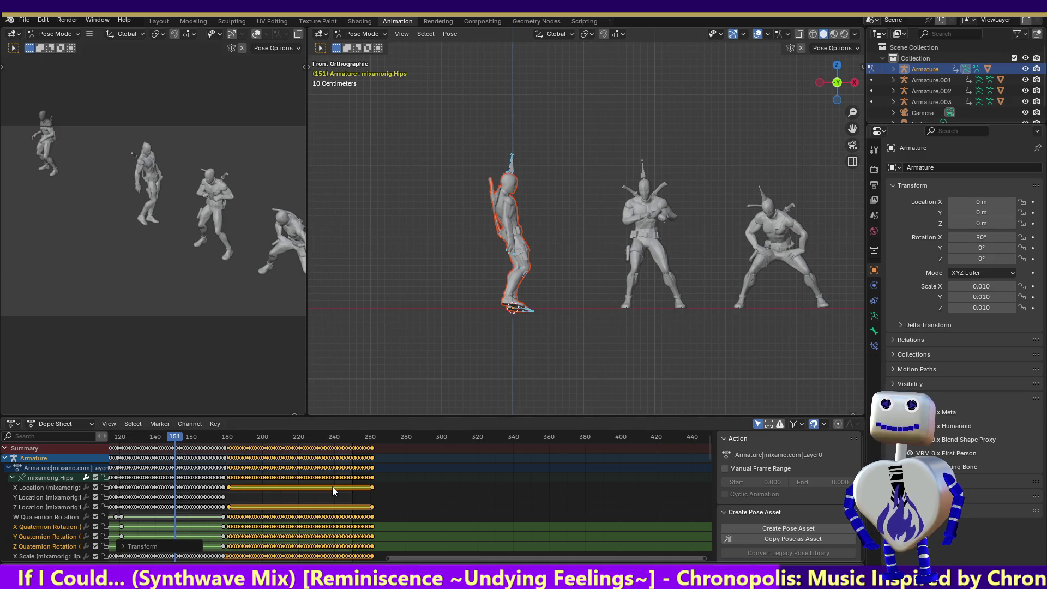
key(g)
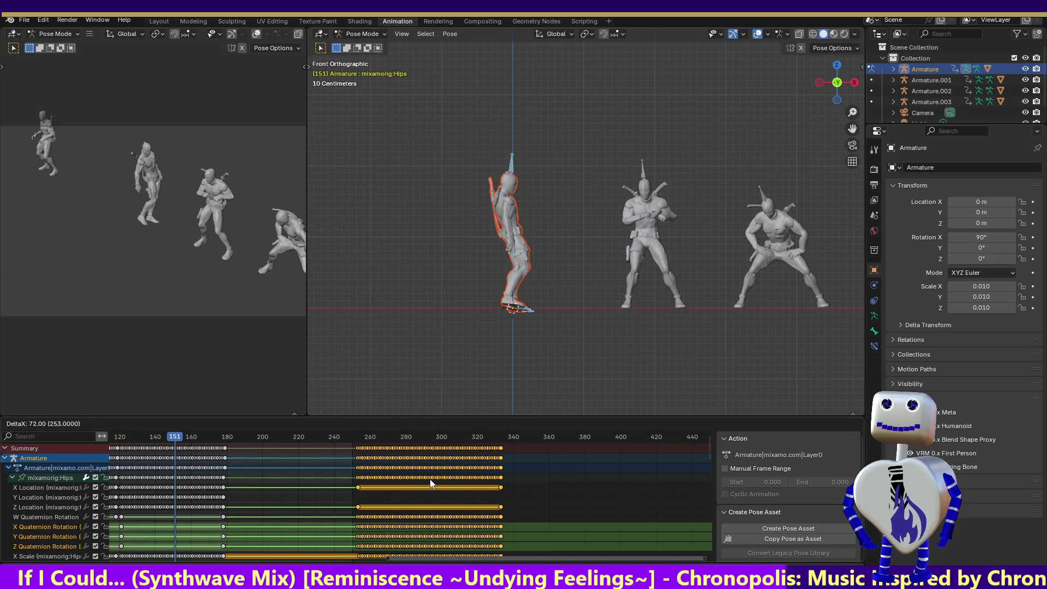
click(434, 478)
Shrink the key block further, slide it to start near frame 179, and play it back.
key(s)
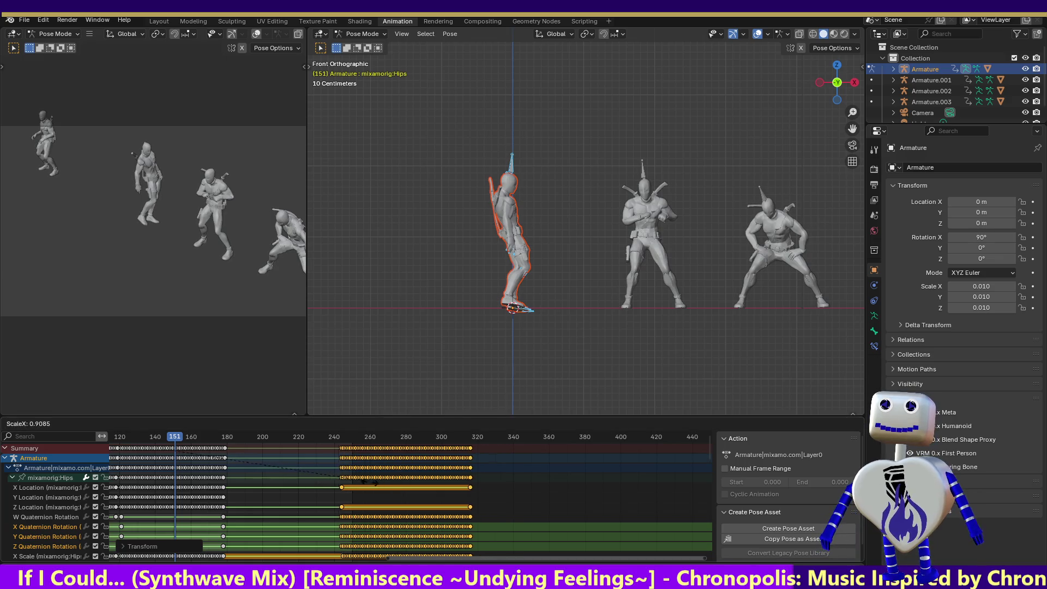
click(297, 477)
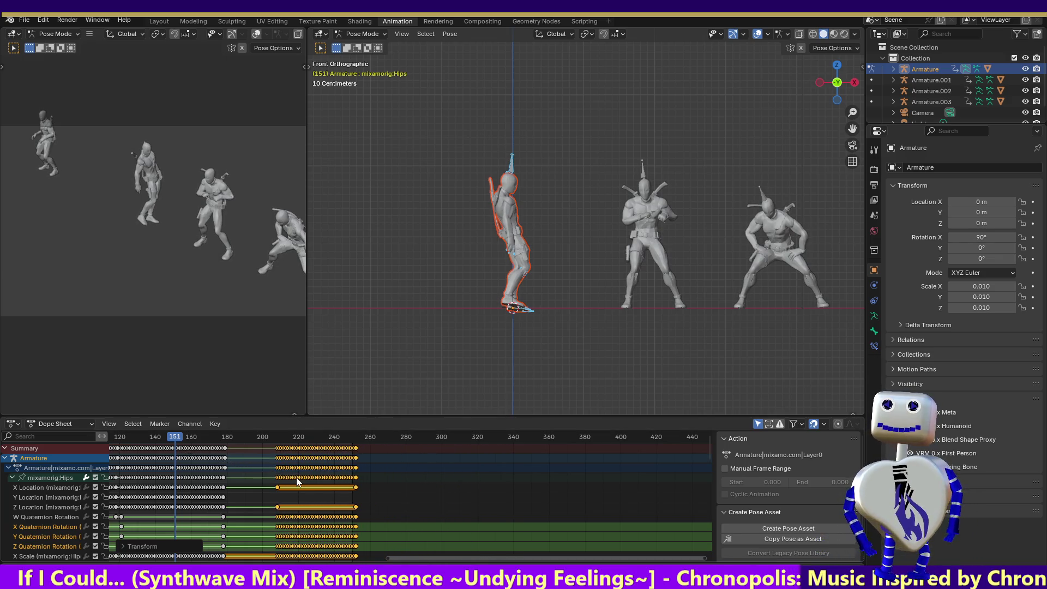
key(g)
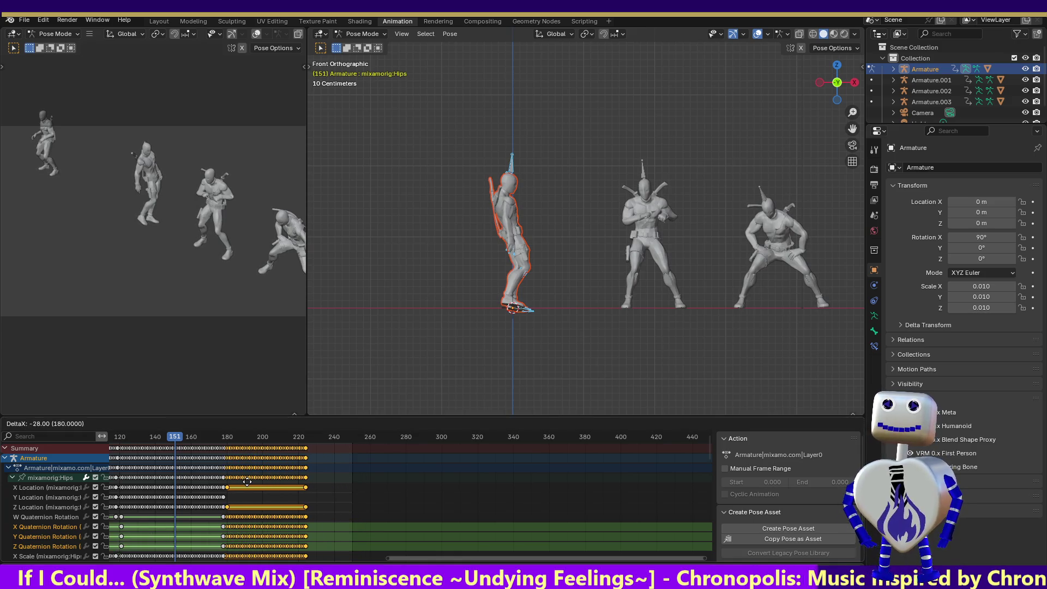
click(247, 483)
key(space)
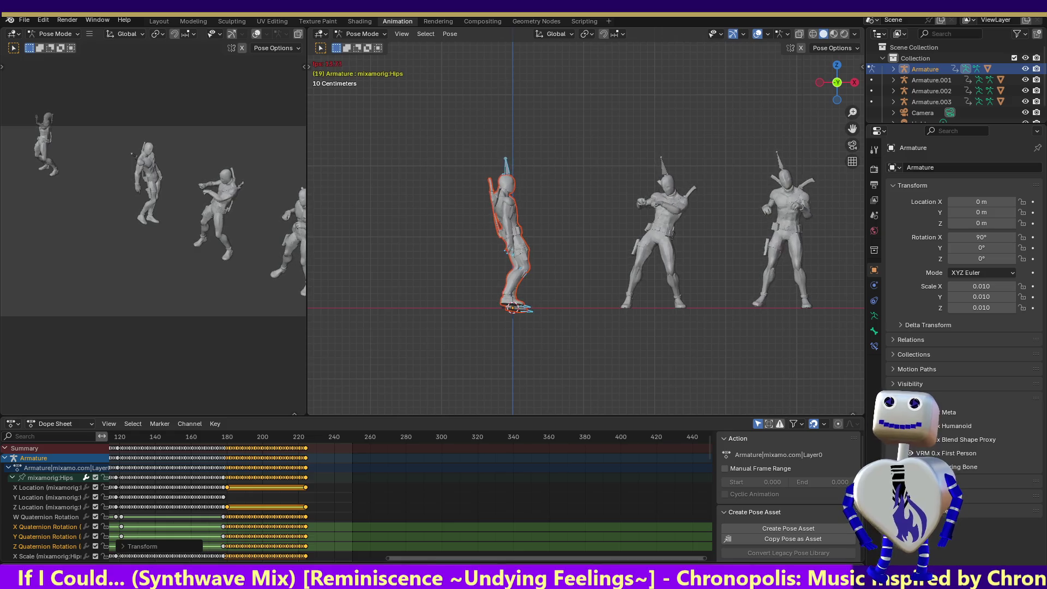
Nudge the keys slightly later, then box-select the keyframes from frame 180 to 230.
key(g)
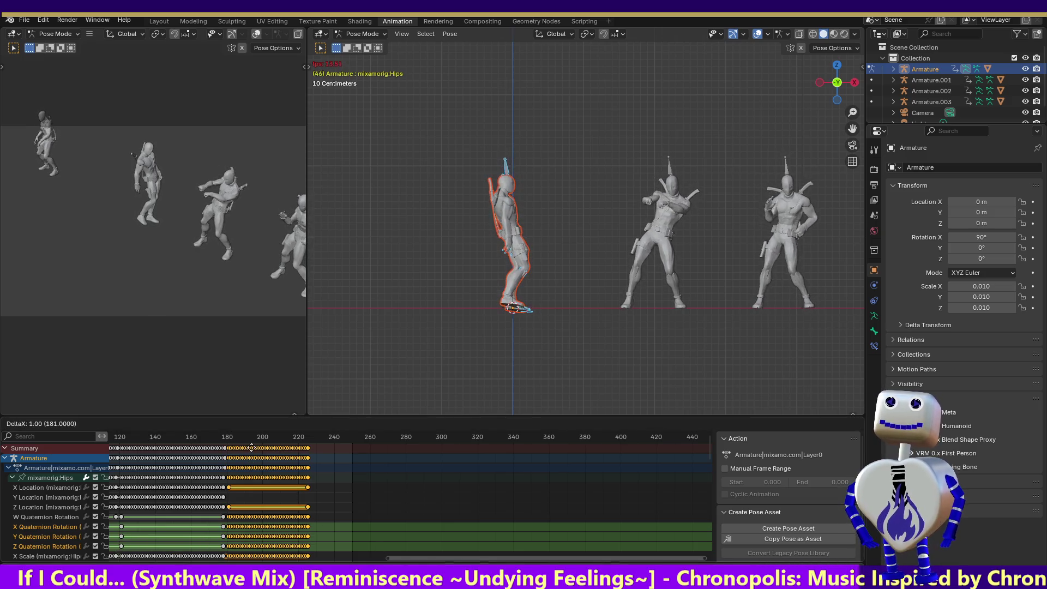
click(255, 448)
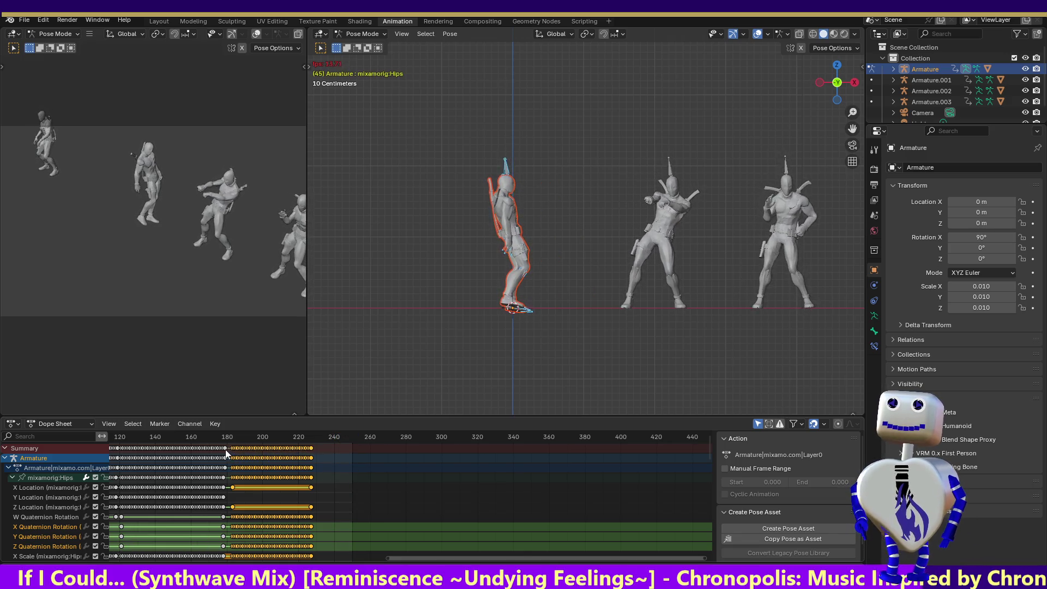
click(324, 450)
drag(324, 446, 229, 450)
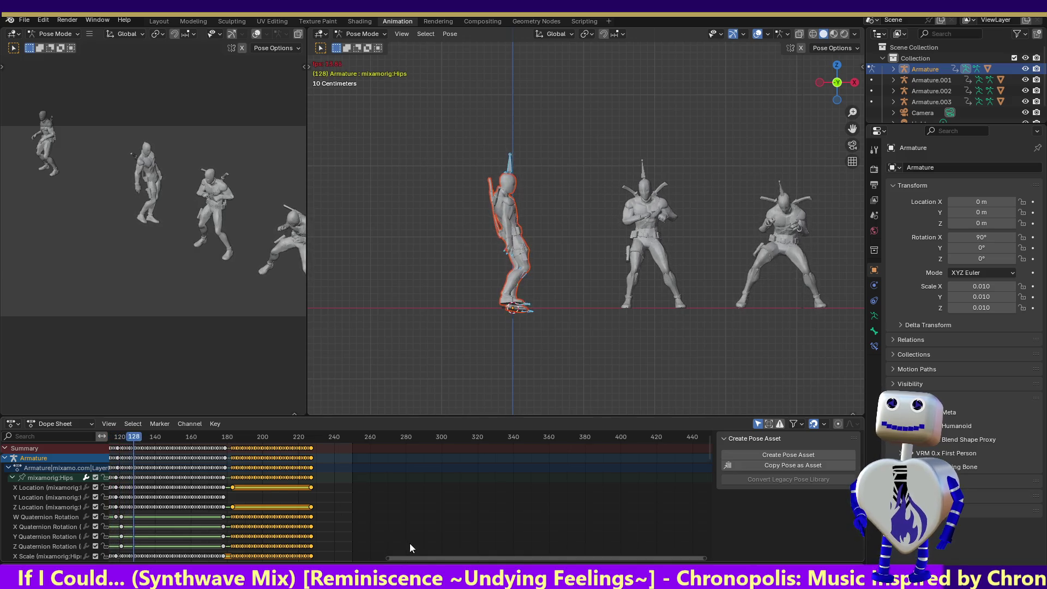
key(space)
Select the Hips bone and paste the copied keyframes starting at frame 231.
mouse_move(160, 438)
mouse_down()
mouse_move(331, 440)
mouse_move(318, 440)
mouse_up()
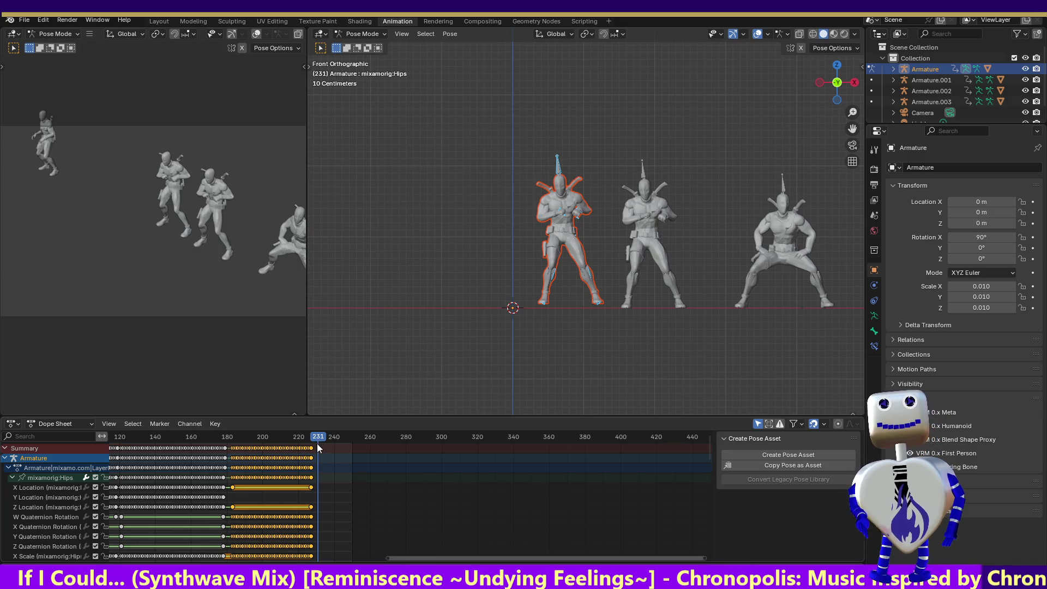
key(ctrl+v)
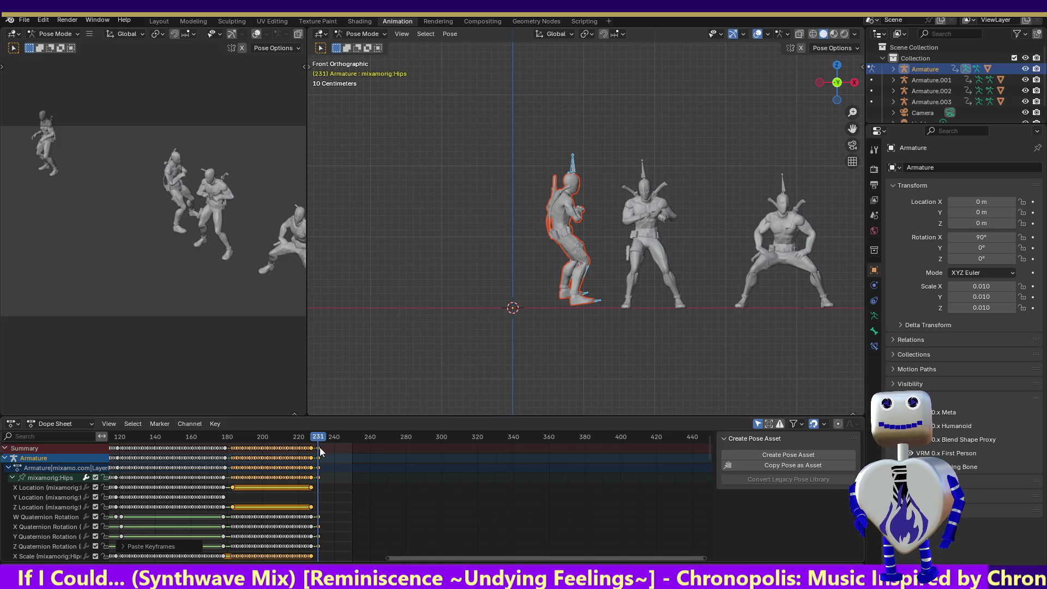
key(ctrl+z)
key(ctrl+z)
drag(329, 447, 228, 453)
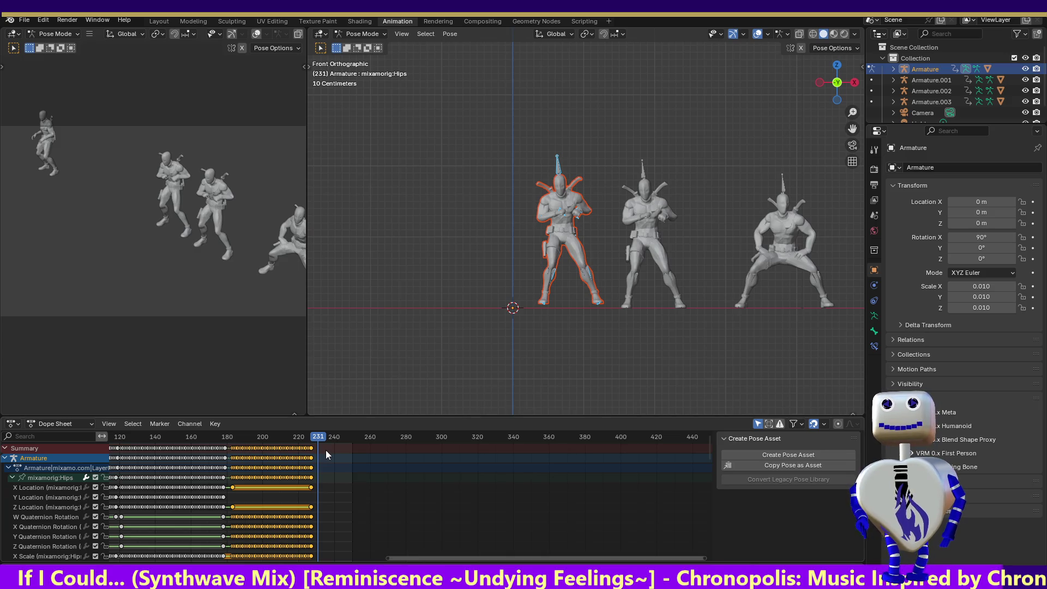
drag(464, 143, 609, 346)
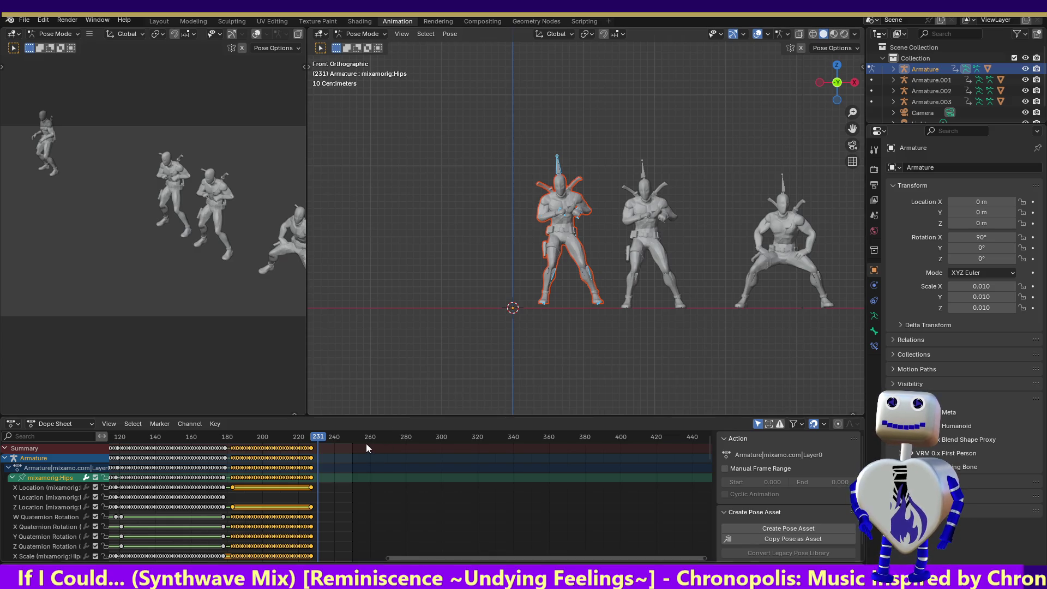
key(ctrl+v)
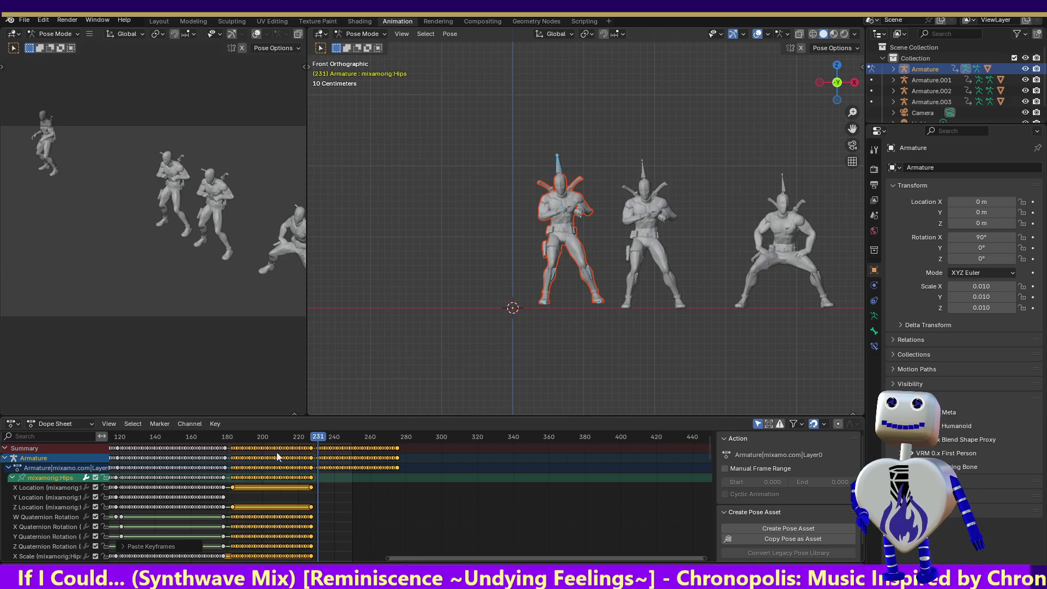
Collapse the mixamorig:Hips channels and play back from frame 156 to check the transition.
click(11, 478)
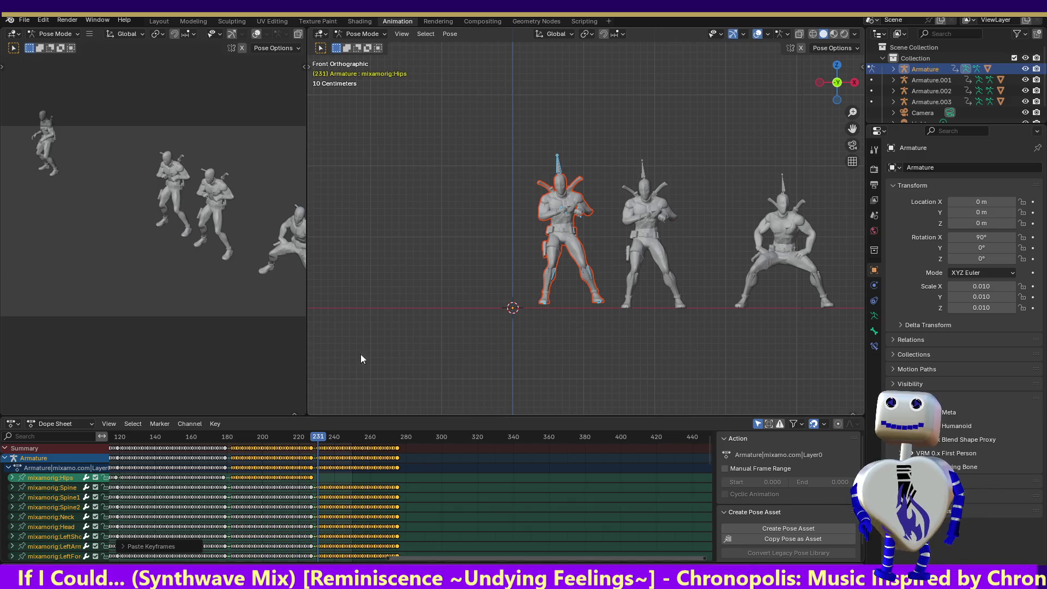
drag(319, 435, 184, 435)
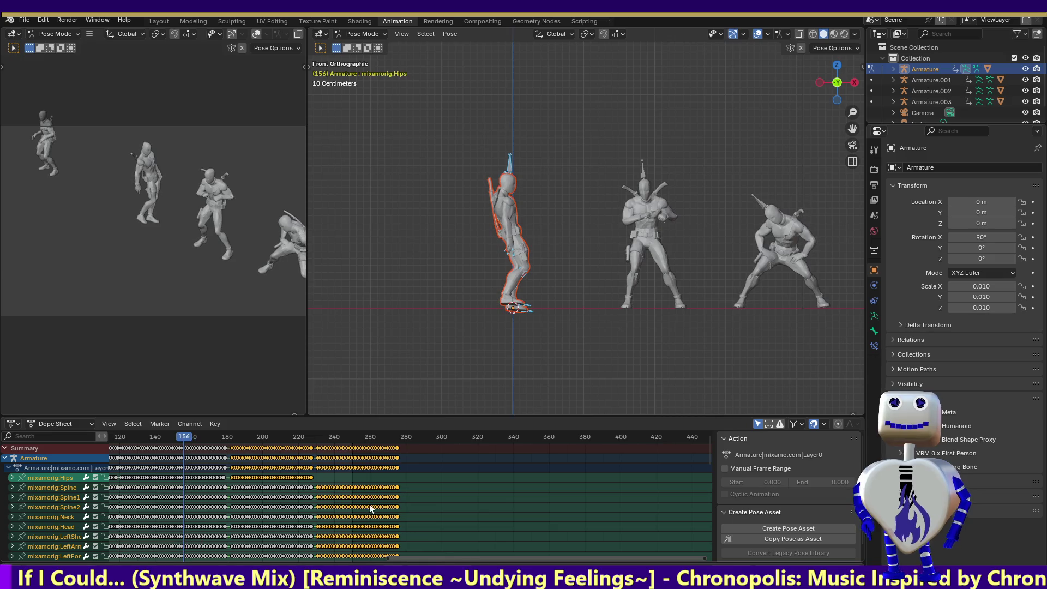
key(space)
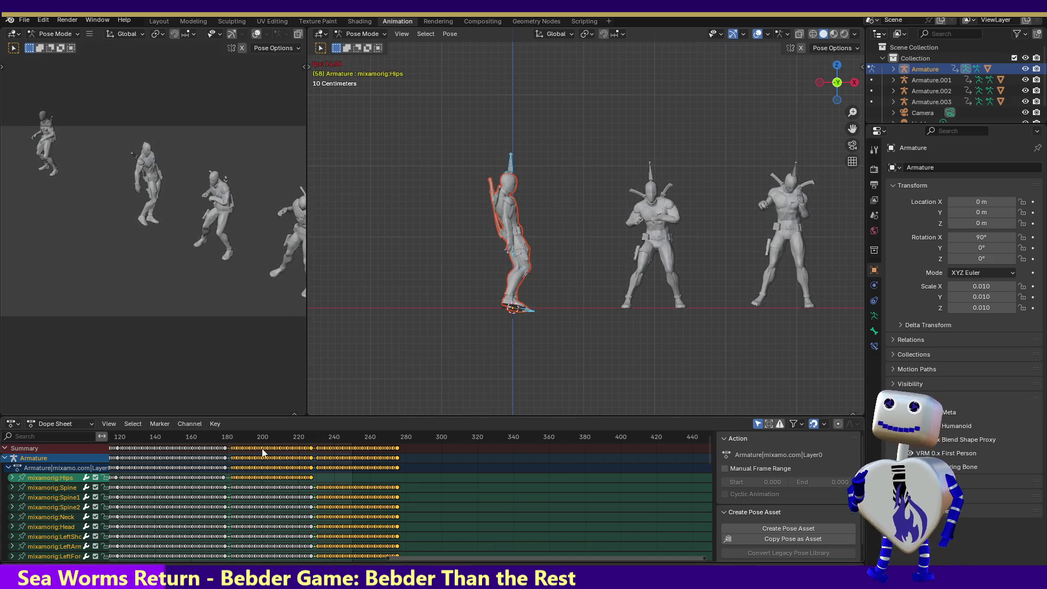
click(253, 437)
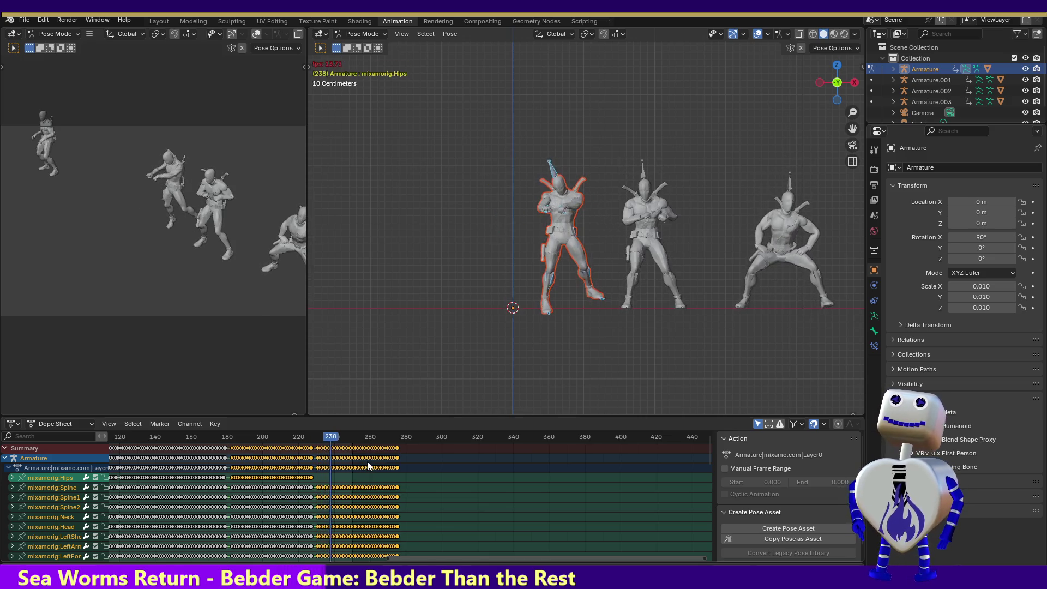
key(ctrl+KP_Add)
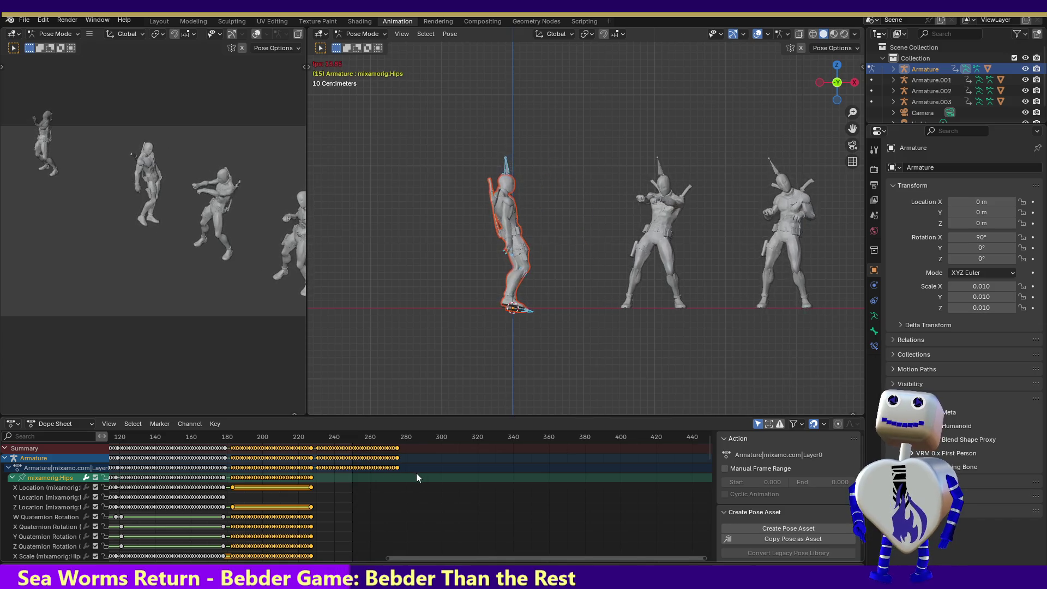
Undo the continuation pasted after frame 231 and select the Hips Y Location channel.
key(ctrl+z)
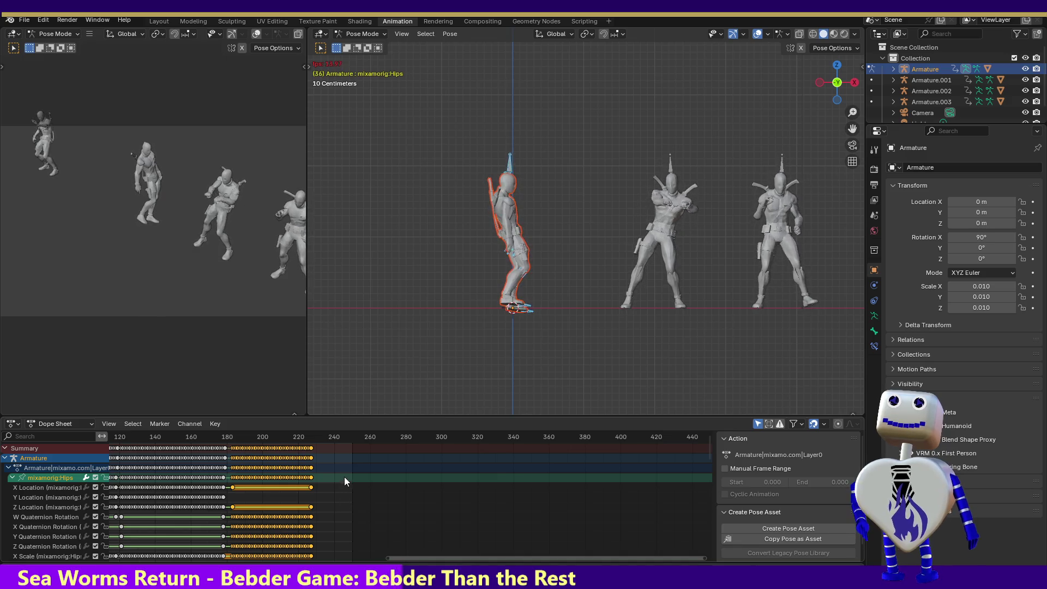
click(320, 442)
key(space)
drag(283, 453, 230, 458)
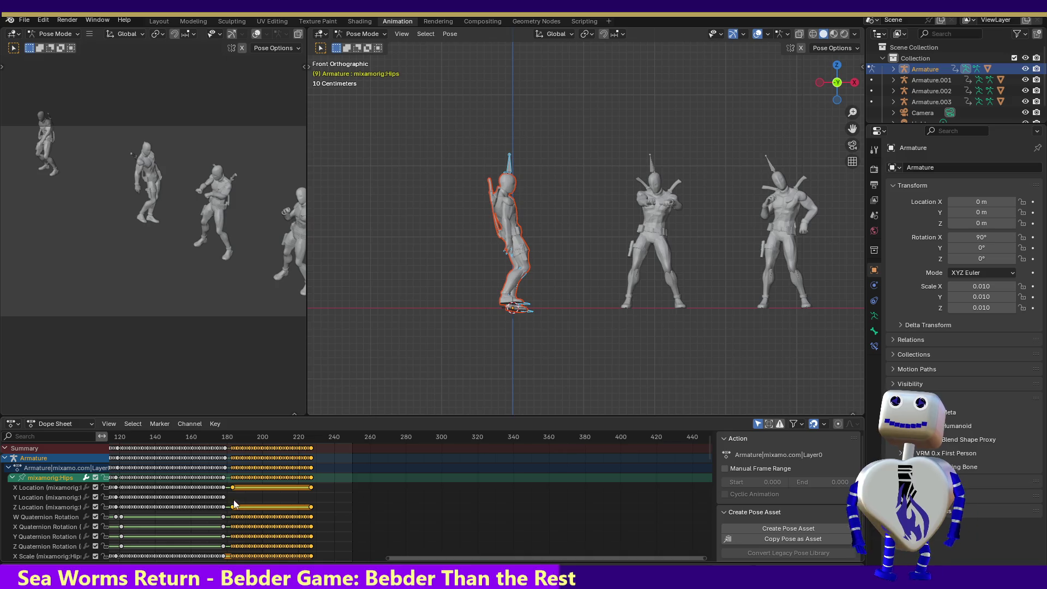
click(66, 497)
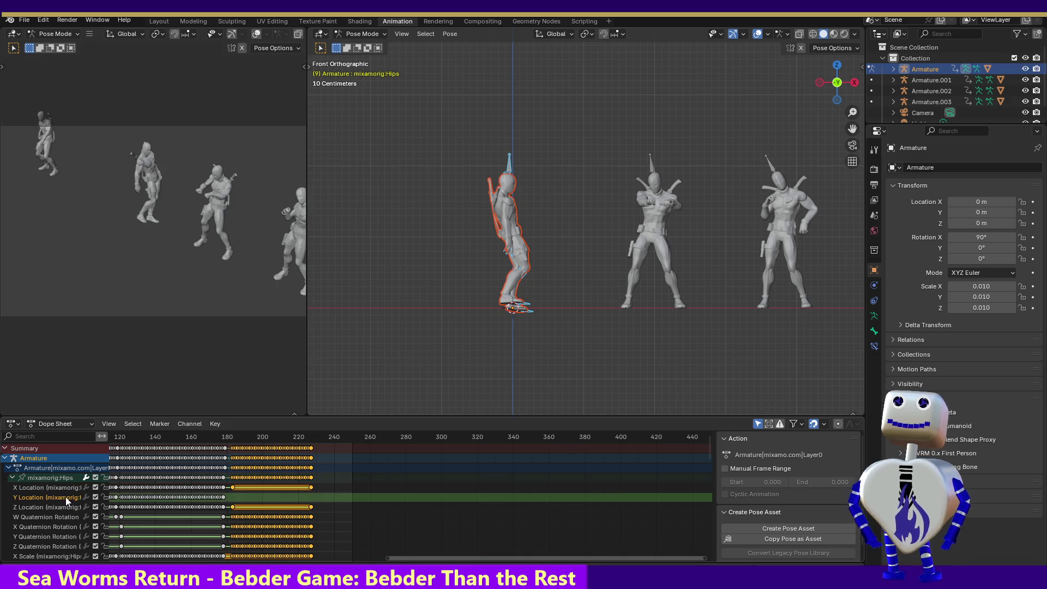
click(223, 501)
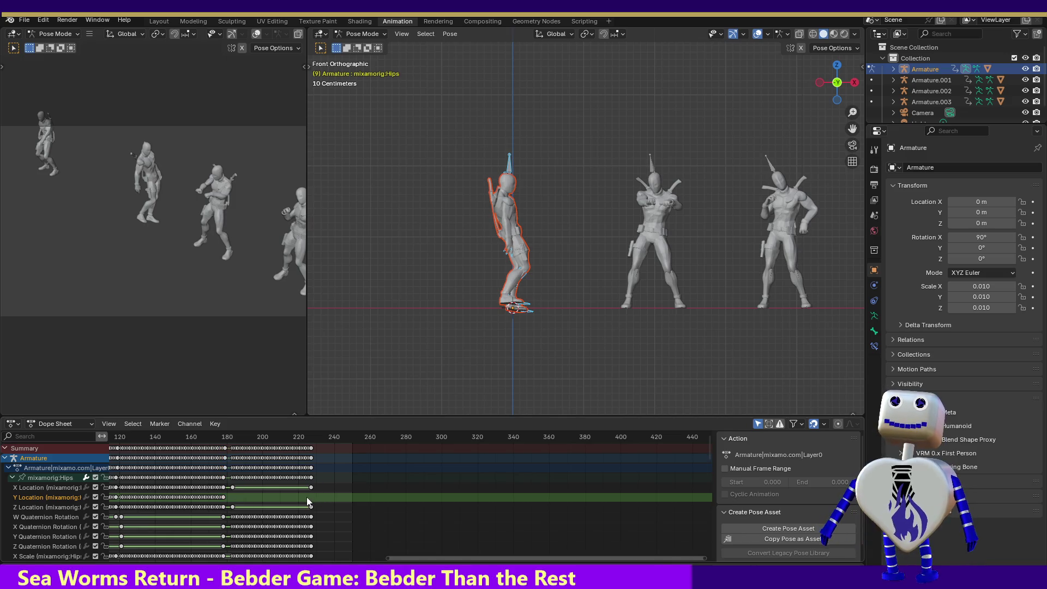
Replace the Hips Y Location key at frame 227 with the copied keyframe.
click(312, 436)
key(ctrl+v)
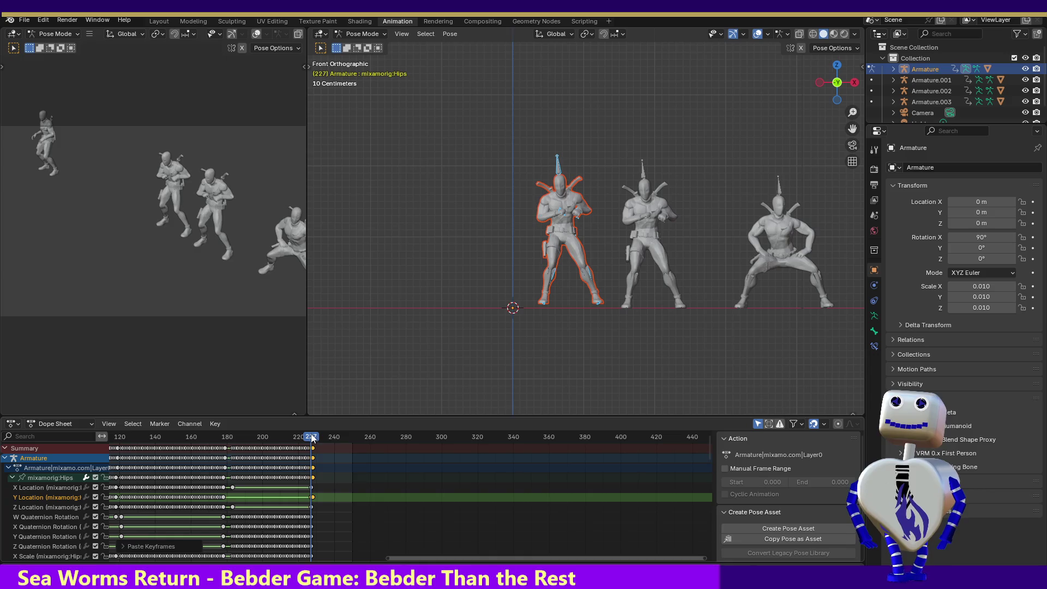
mouse_move(312, 437)
mouse_down()
mouse_move(240, 437)
mouse_move(318, 449)
mouse_up()
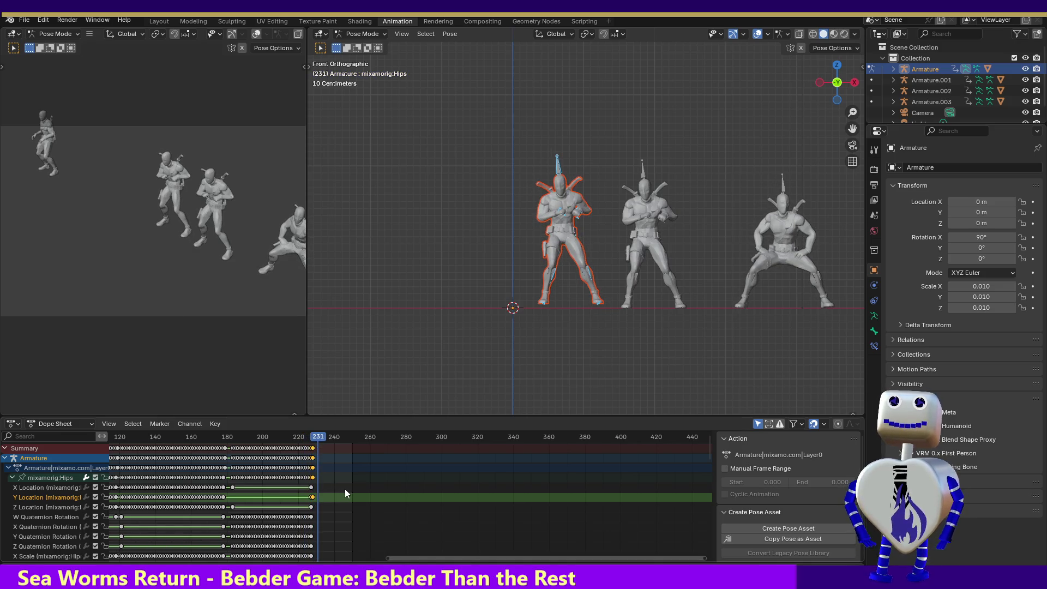
key(Down)
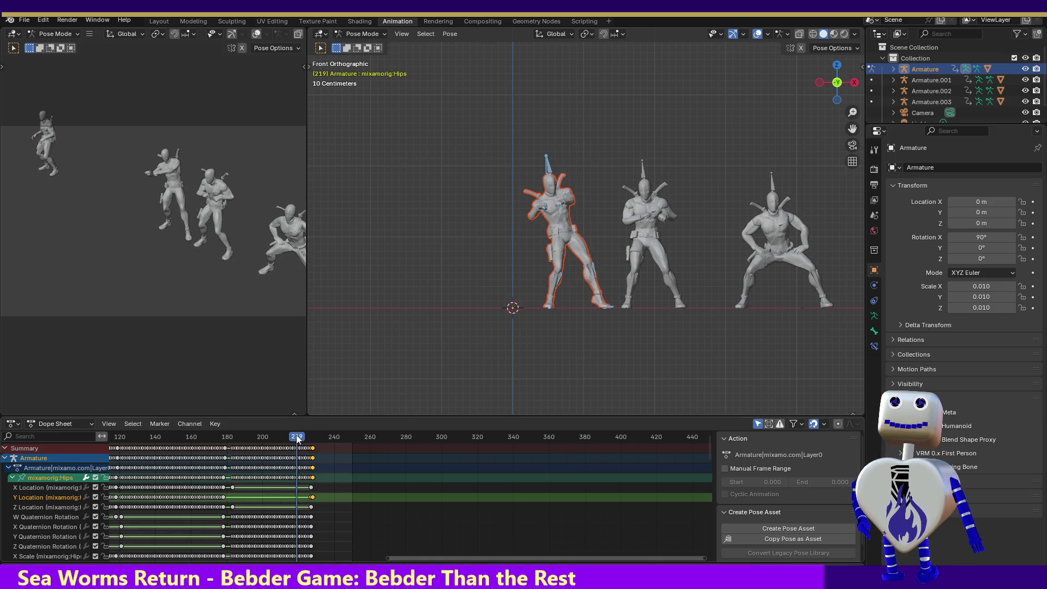
key(Delete)
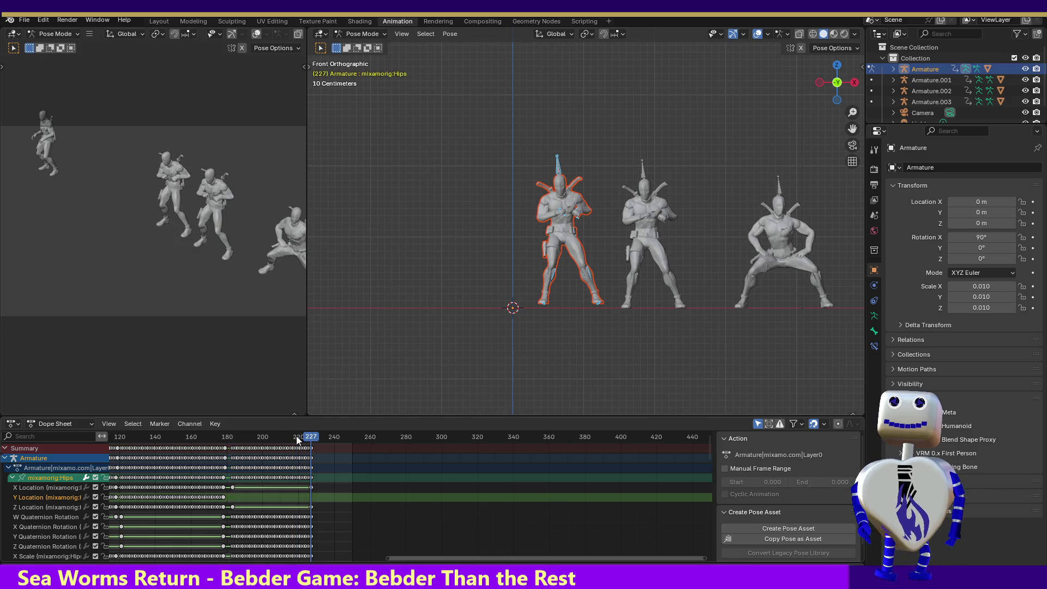
key(ctrl+v)
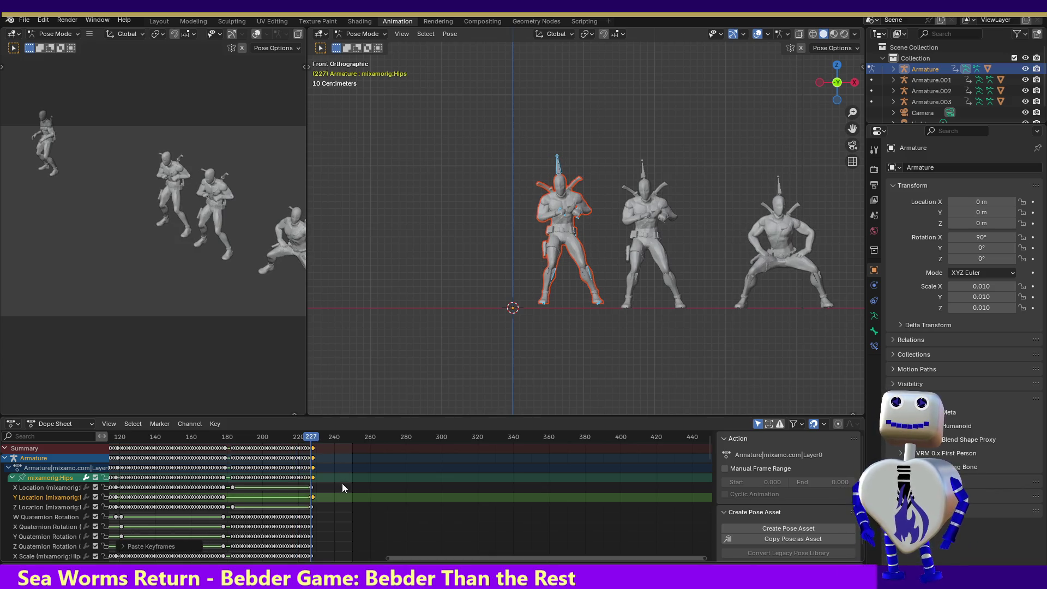
click(314, 439)
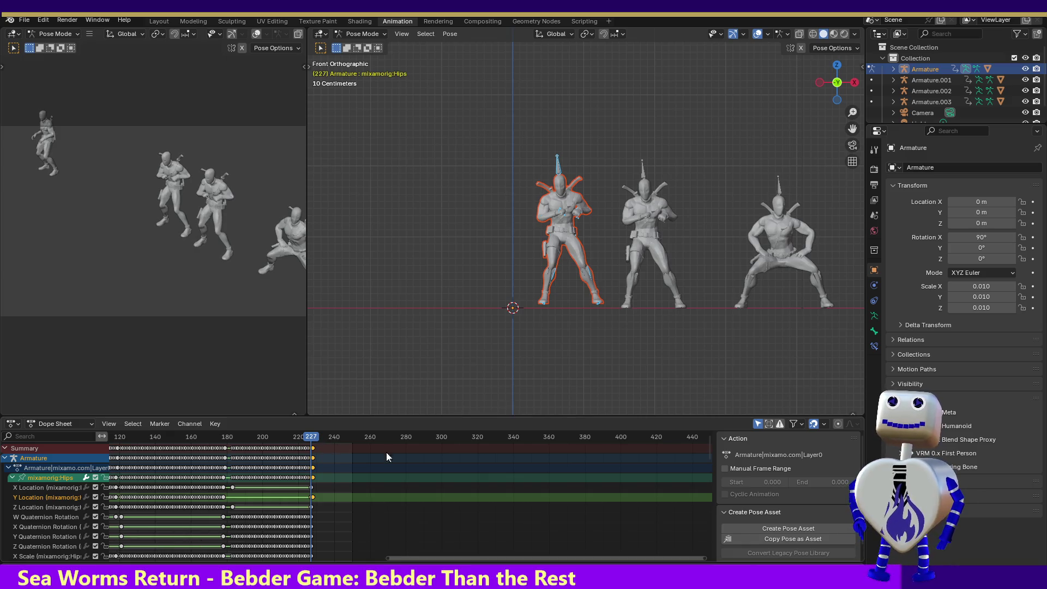
Paste keyframes into the Y Location row and review playback from frame 191.
drag(237, 496, 224, 502)
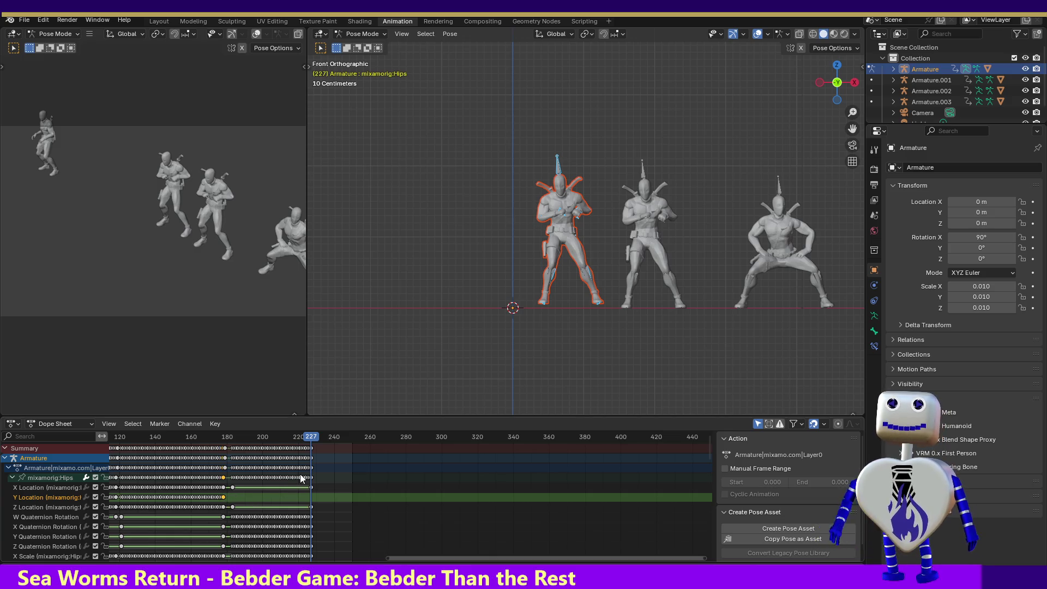
key(ctrl+v)
mouse_move(309, 436)
mouse_down()
mouse_move(218, 436)
mouse_move(251, 451)
mouse_move(202, 454)
mouse_up()
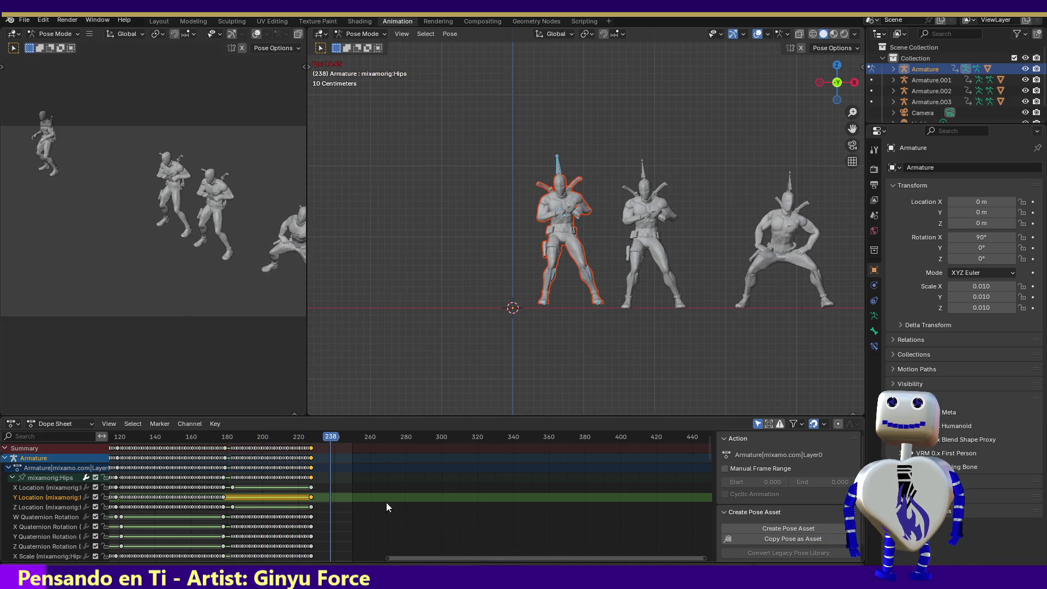
drag(326, 444, 231, 455)
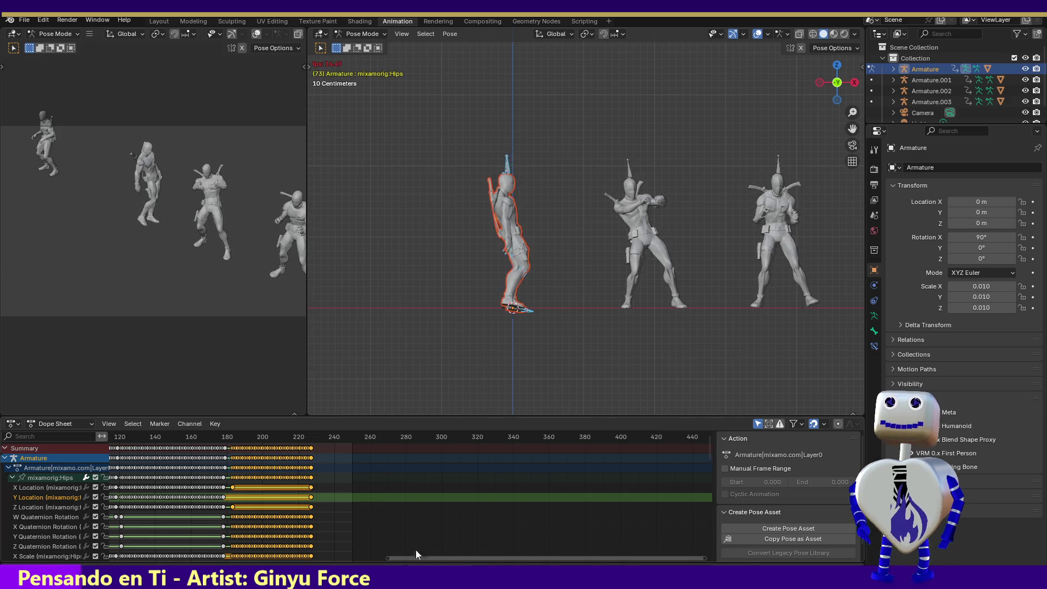
key(space)
Paste the copied keyframes at frame 236, shift them 7 frames earlier, and play back from frame 201.
key(ctrl+c)
click(325, 446)
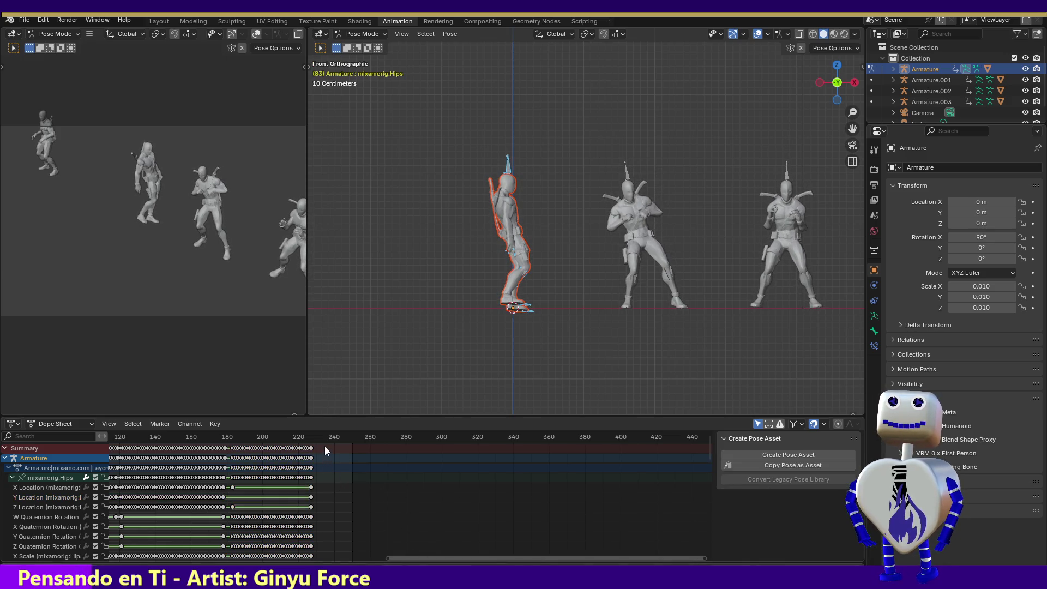
click(329, 439)
key(ctrl+v)
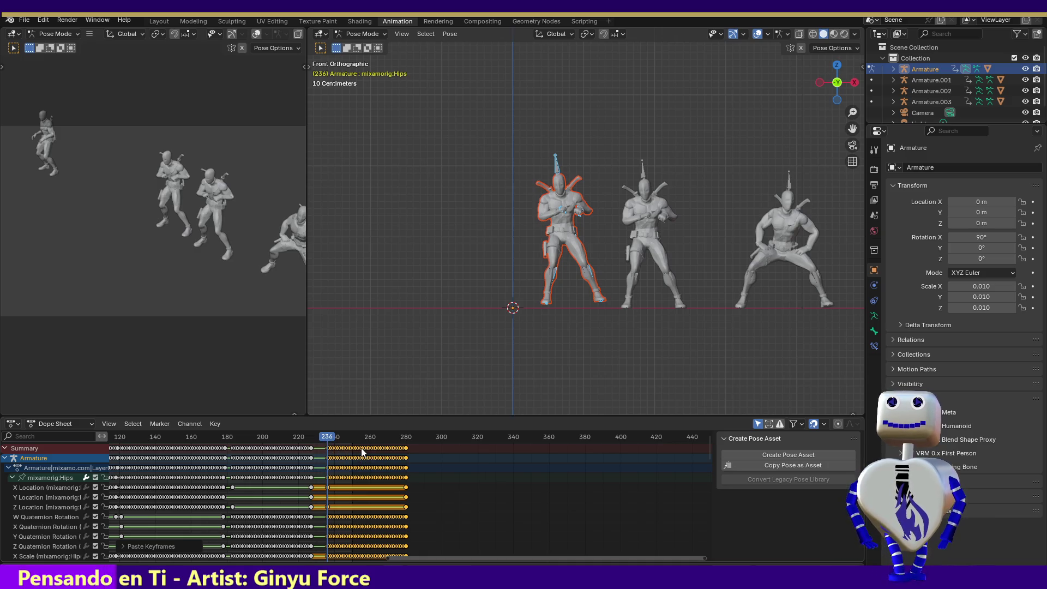
key(g)
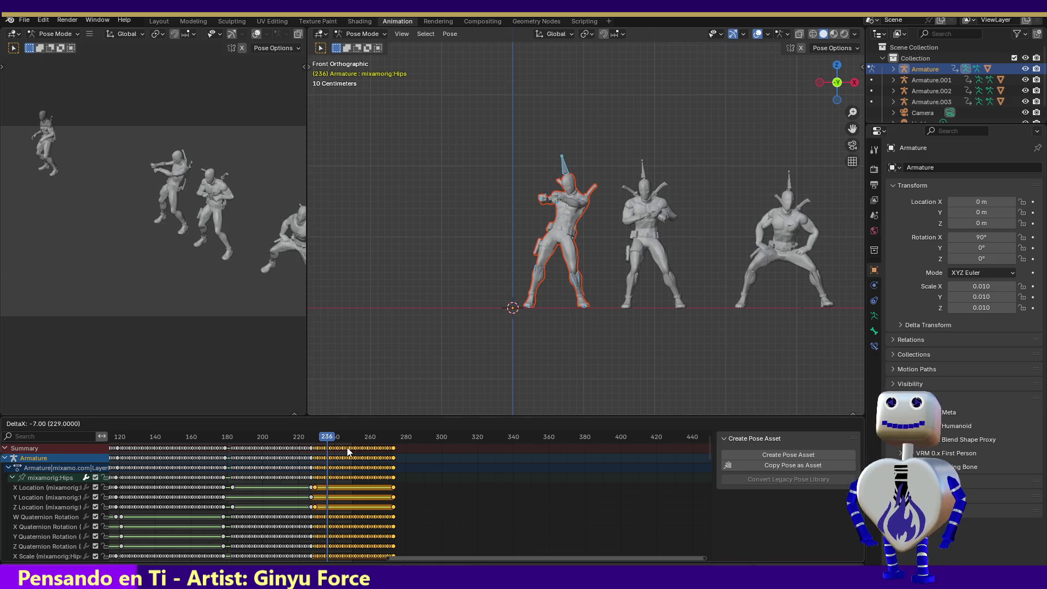
click(347, 447)
drag(329, 438, 265, 439)
key(space)
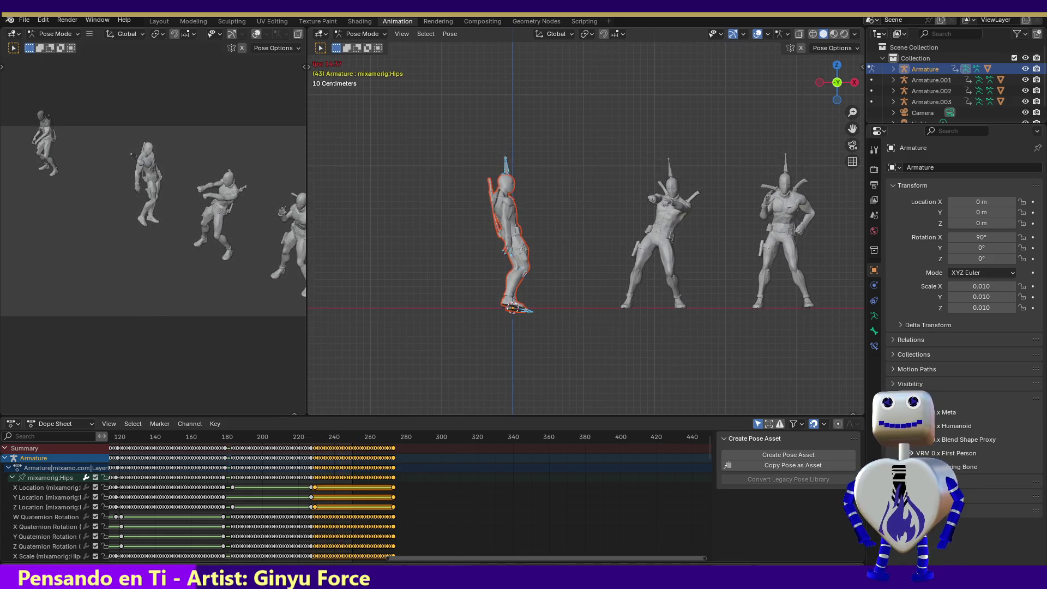
click(208, 437)
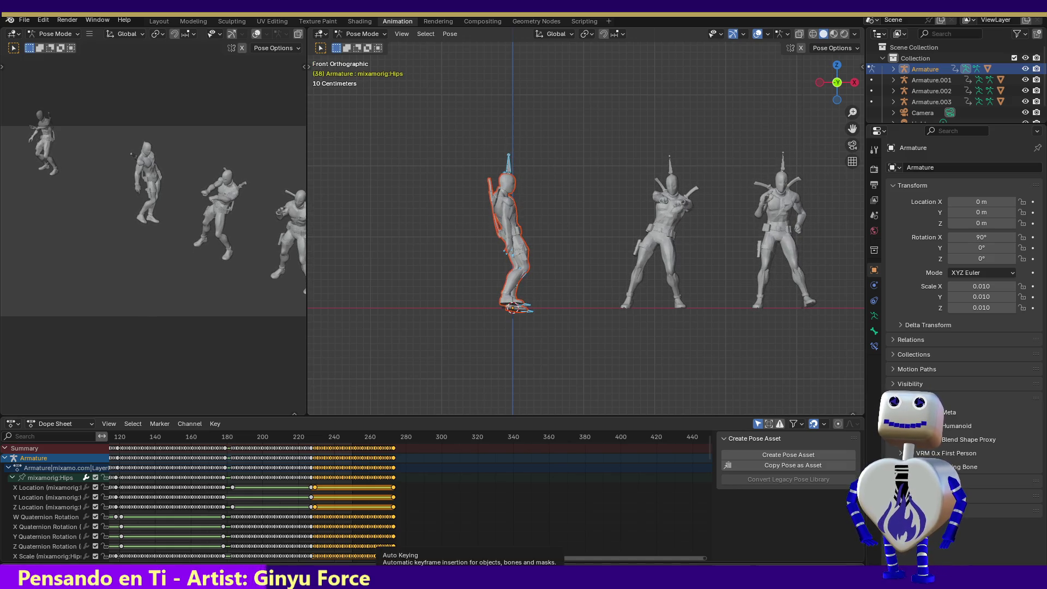
Move the pasted keyframes to start at frame 236 and replay from frame 197 to check the transition.
click(402, 526)
key(g)
click(400, 527)
drag(335, 442, 257, 443)
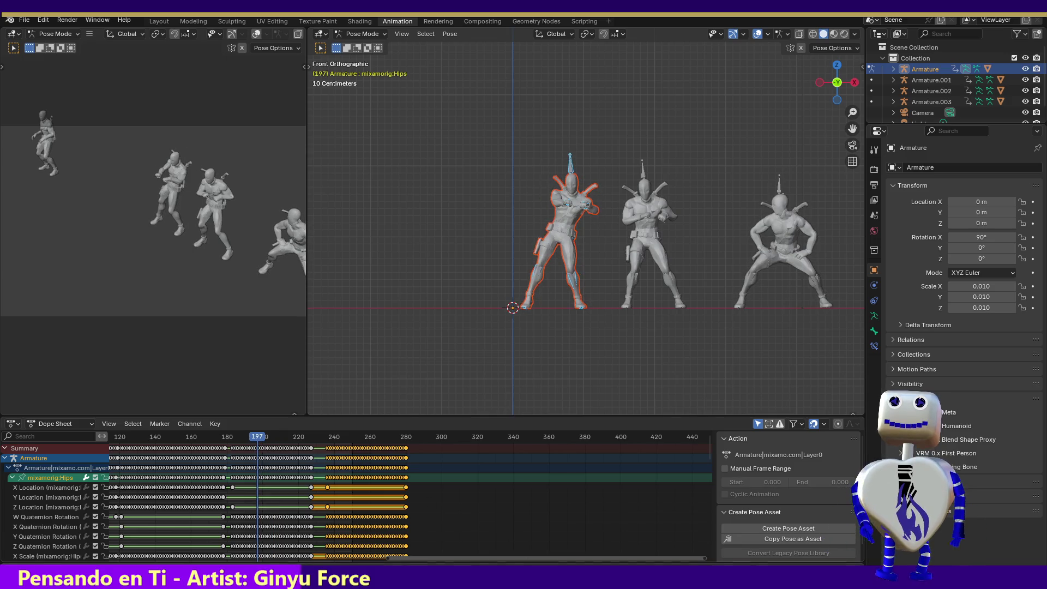
key(space)
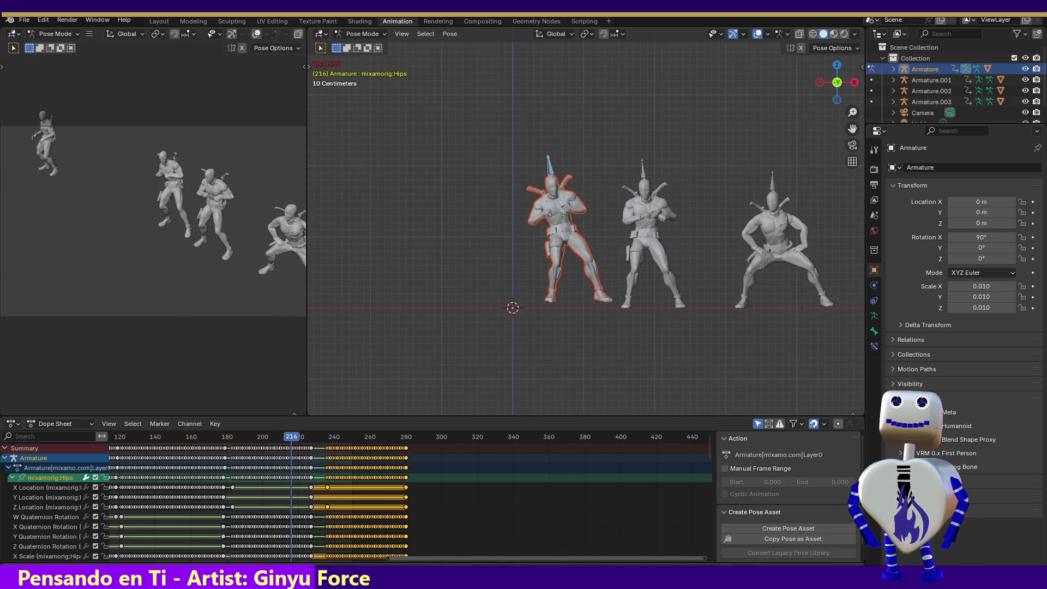